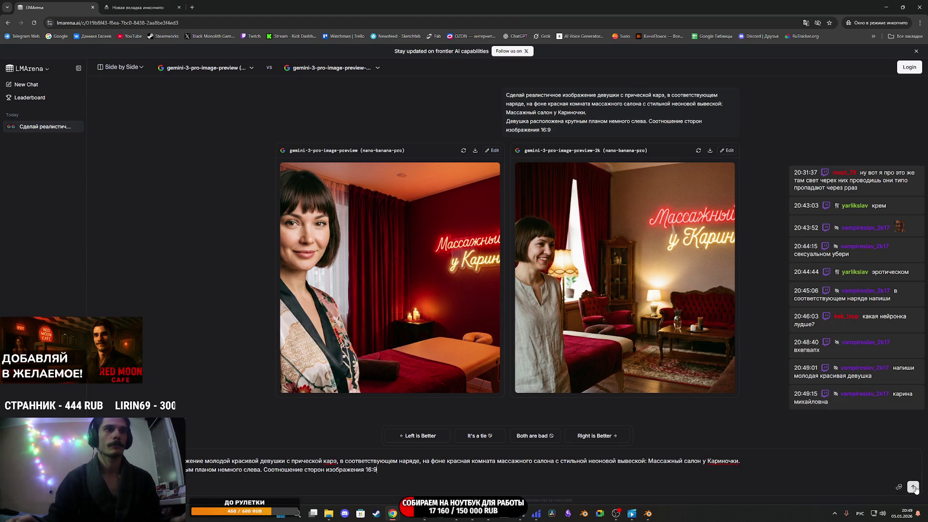
Search Google for 'карэ' in the incognito tab and show the image results.
{"action": "left_click", "coordinate": [161, 4]}
{"action": "type", "text": "карэ"}
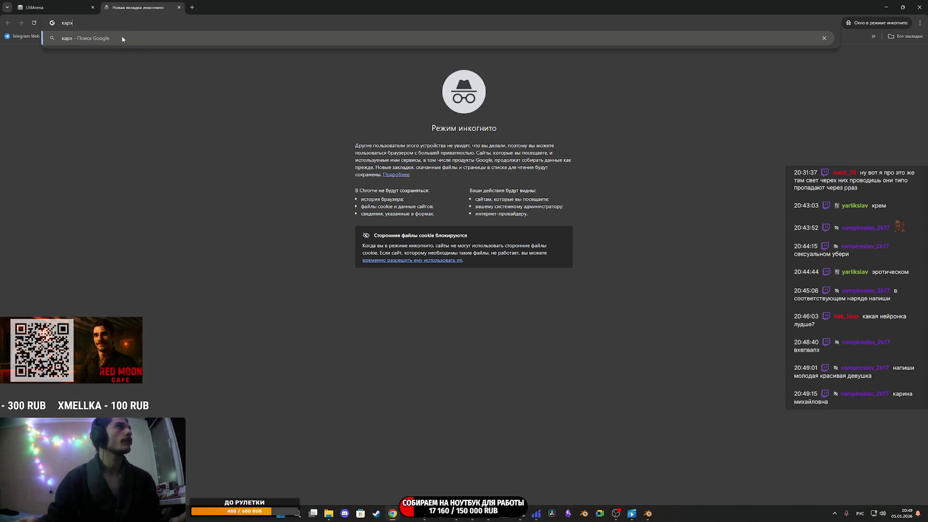
{"action": "left_click", "coordinate": [124, 39]}
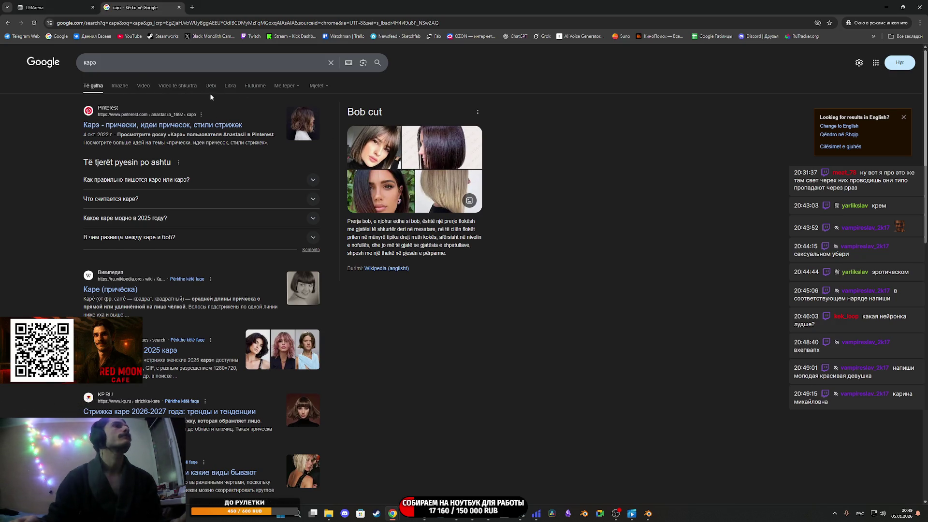
{"action": "left_click", "coordinate": [123, 89]}
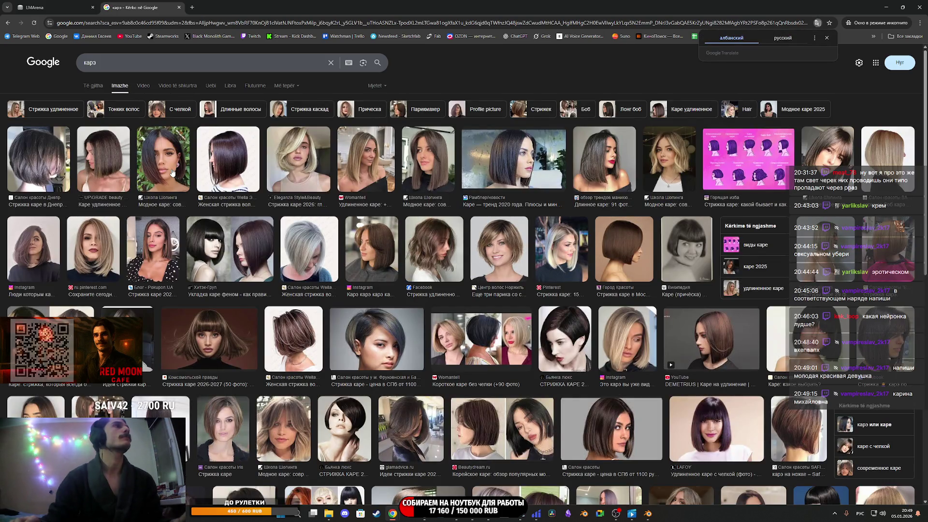
Preview several bob haircut photos, ending on a related Pinterest bob photo.
{"action": "left_click", "coordinate": [175, 174]}
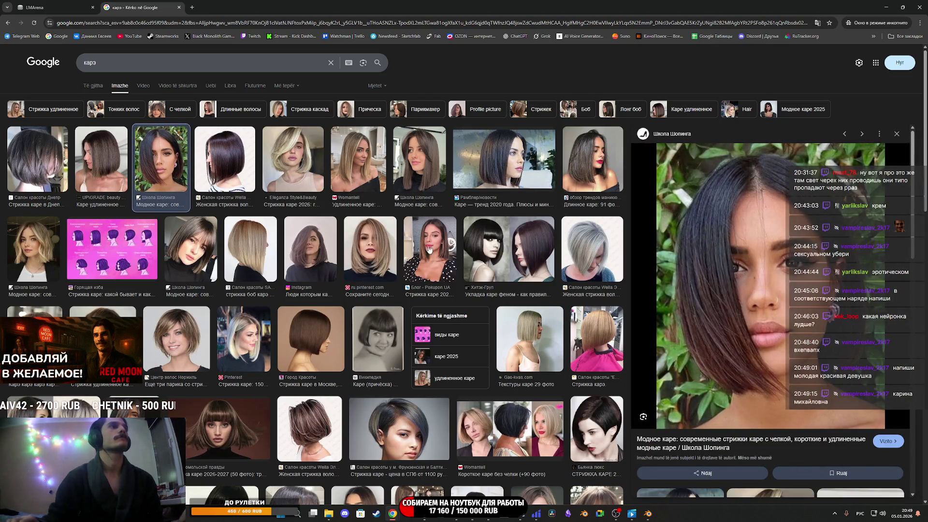
{"action": "left_click", "coordinate": [370, 249]}
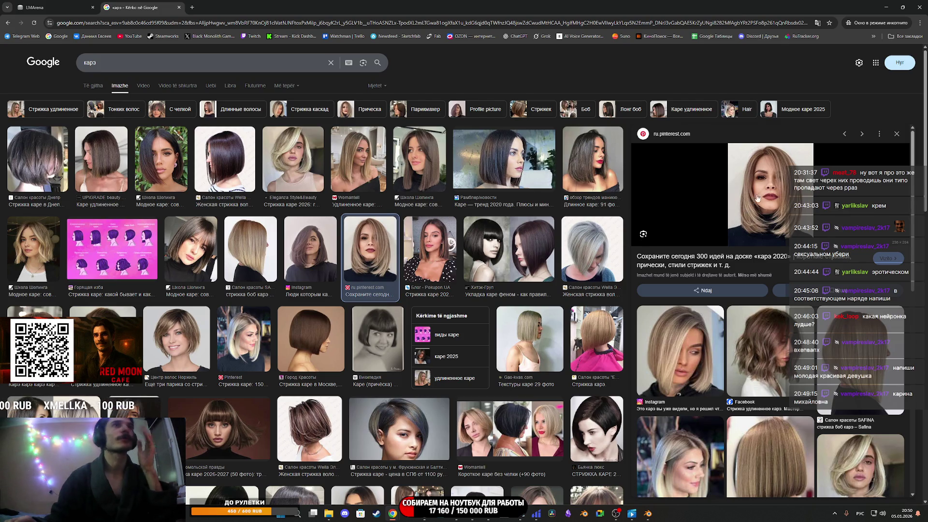
{"action": "left_click", "coordinate": [612, 167]}
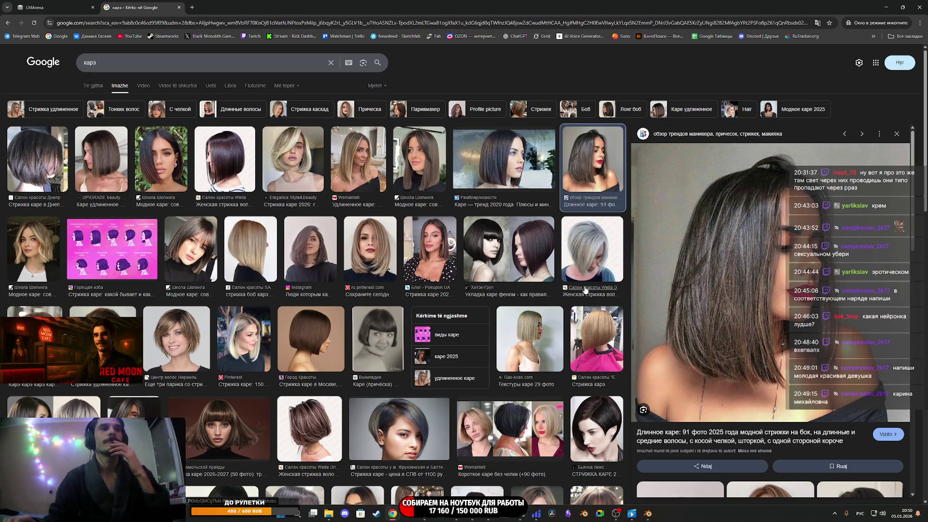
{"action": "left_click", "coordinate": [370, 254]}
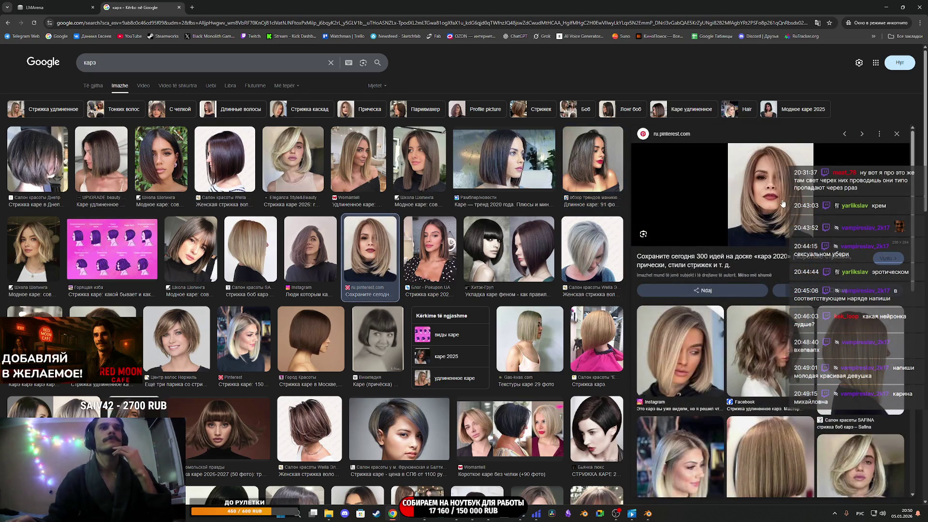
{"action": "scroll", "coordinate": [772, 272], "scroll_direction": "down", "scroll_amount": 2}
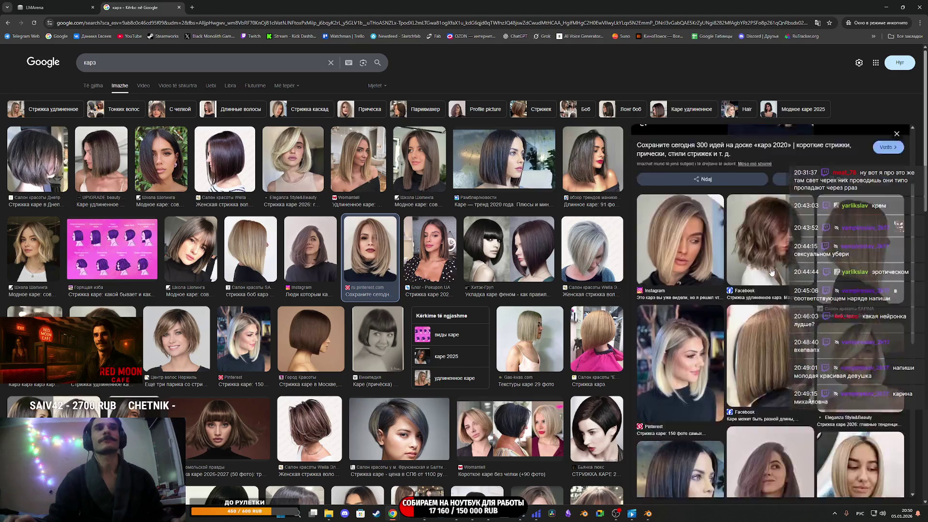
{"action": "scroll", "coordinate": [772, 272], "scroll_direction": "down", "scroll_amount": 3}
{"action": "scroll", "coordinate": [772, 272], "scroll_direction": "down", "scroll_amount": 2}
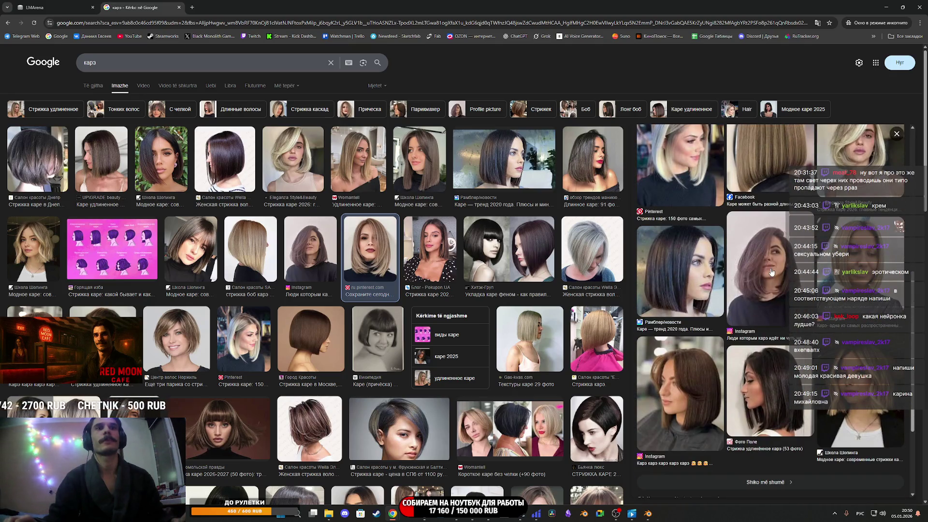
{"action": "scroll", "coordinate": [772, 272], "scroll_direction": "up", "scroll_amount": 7}
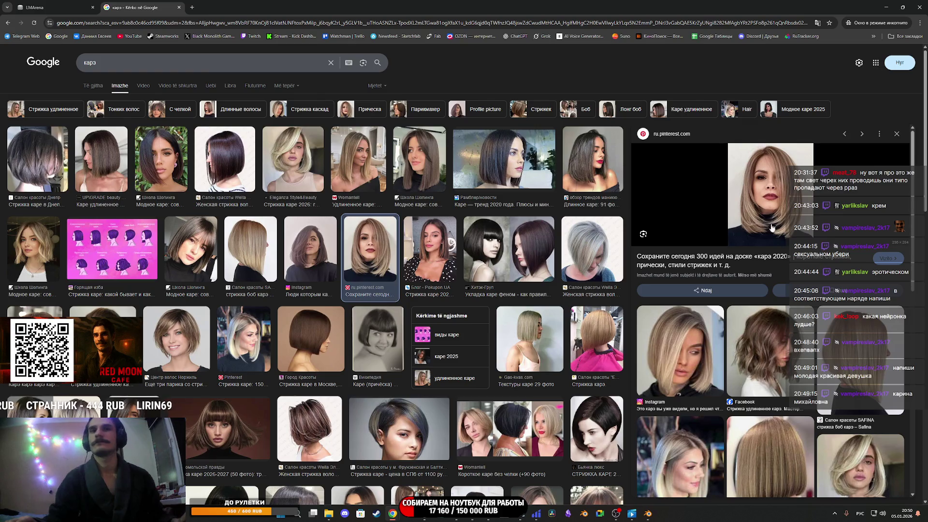
{"action": "left_click", "coordinate": [771, 334]}
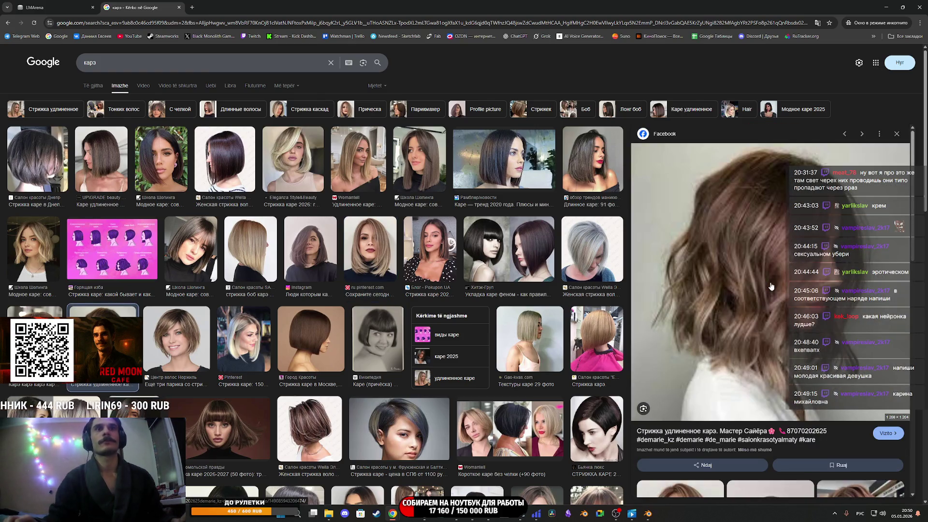
{"action": "scroll", "coordinate": [774, 279], "scroll_direction": "down", "scroll_amount": 3}
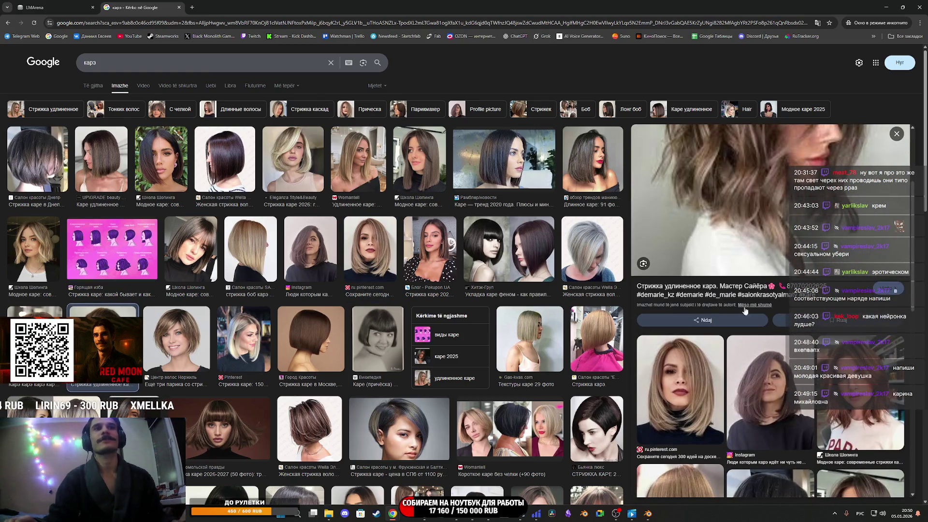
{"action": "left_click", "coordinate": [686, 377]}
Copy the chosen bob photo to the clipboard and return to LMArena.
{"action": "right_click", "coordinate": [782, 244]}
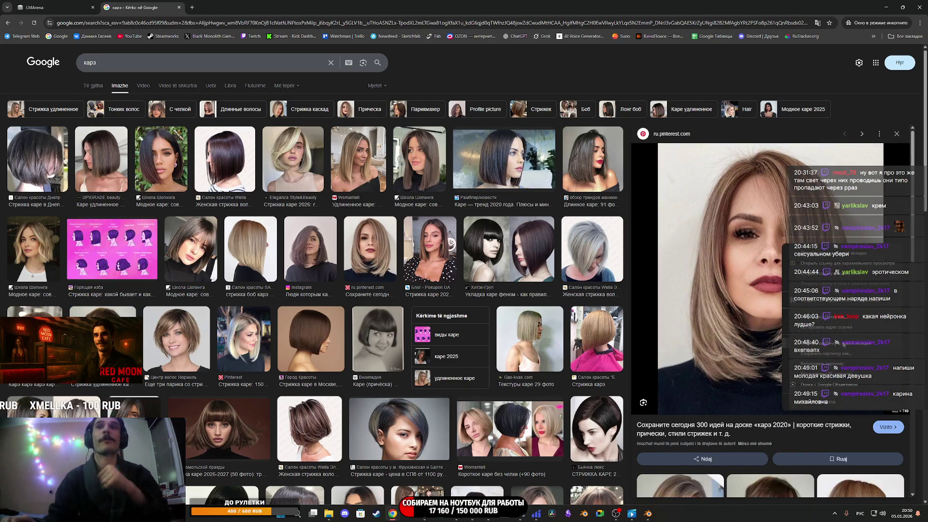
{"action": "left_click", "coordinate": [816, 363]}
{"action": "left_click", "coordinate": [49, 7]}
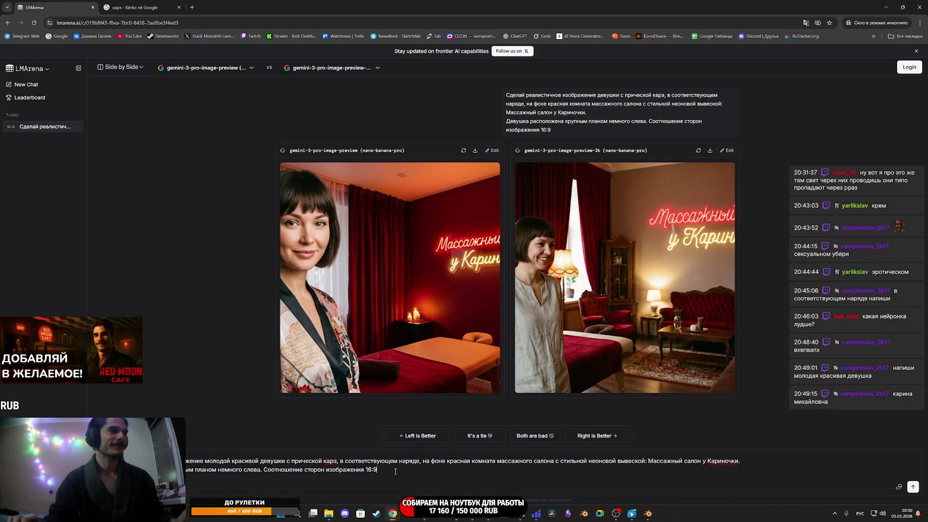
Append 'как на референсе только с черным цветом волос' after карэ in the prompt and send it.
{"action": "left_click", "coordinate": [337, 461]}
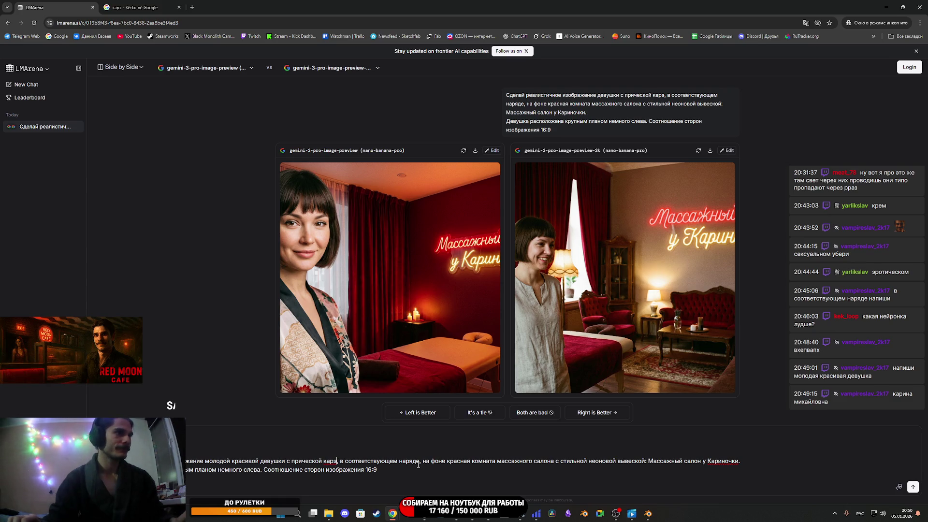
{"action": "type", "text": "как на референсе"}
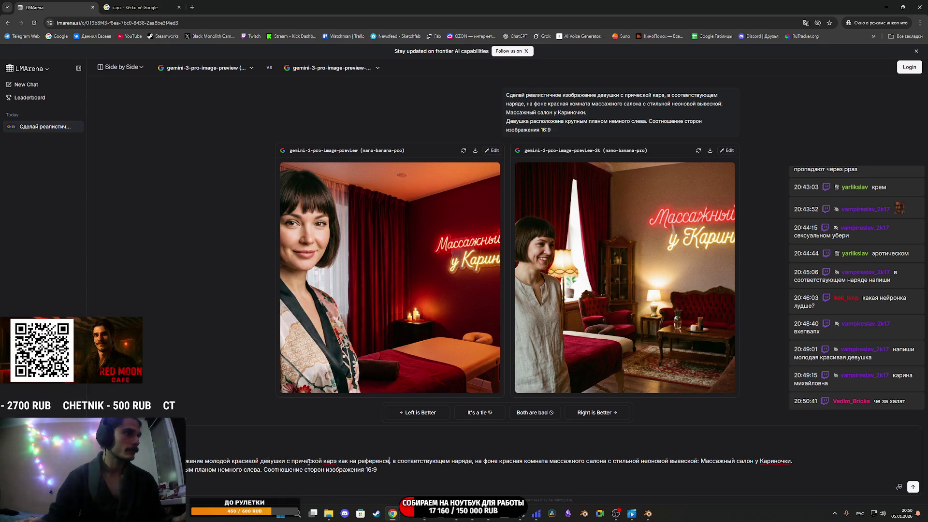
{"action": "type", "text": " только "}
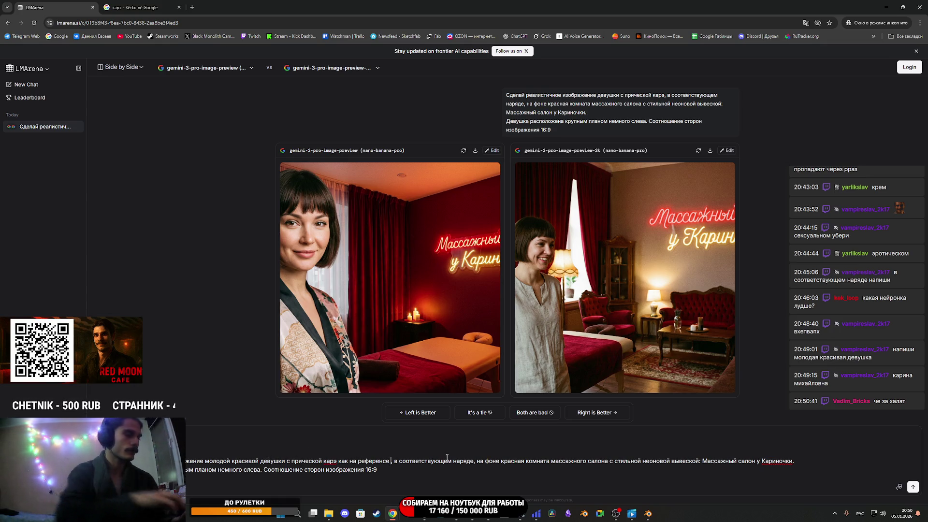
{"action": "type", "text": "с черным"}
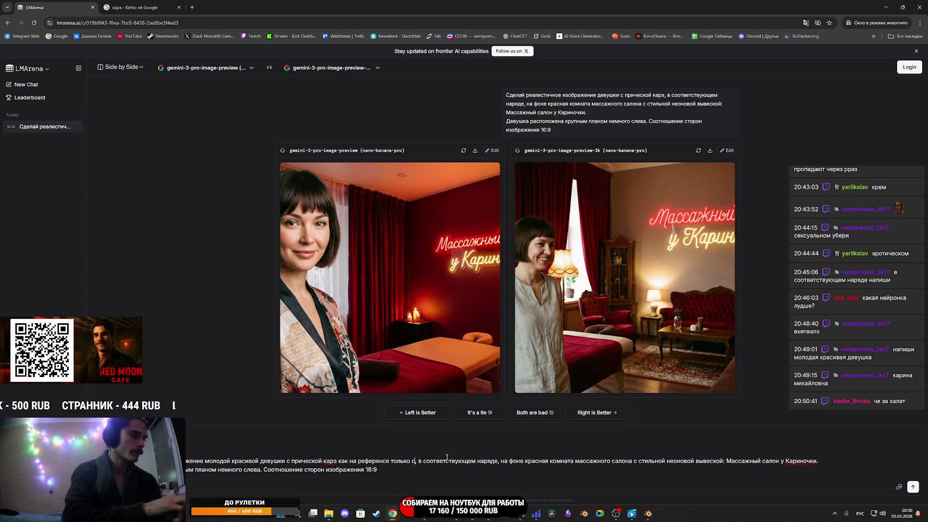
{"action": "type", "text": " цветом "}
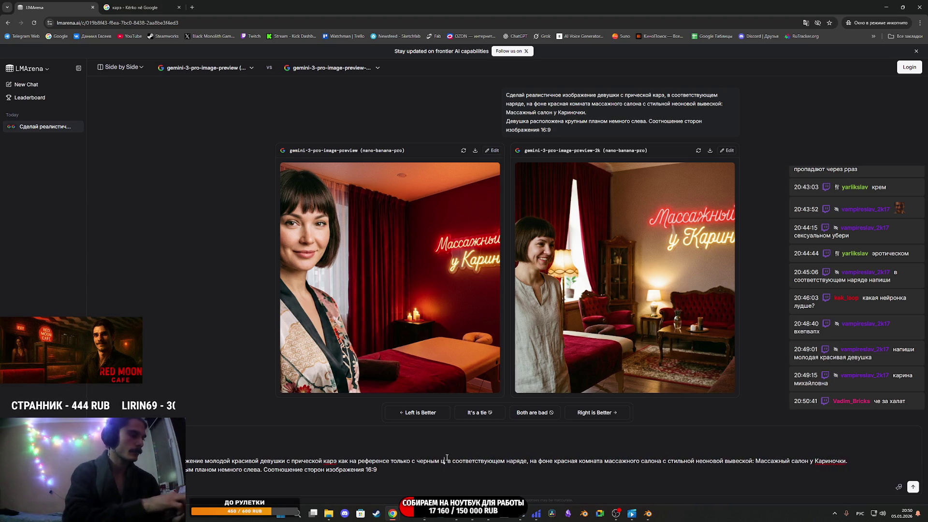
{"action": "type", "text": "волос"}
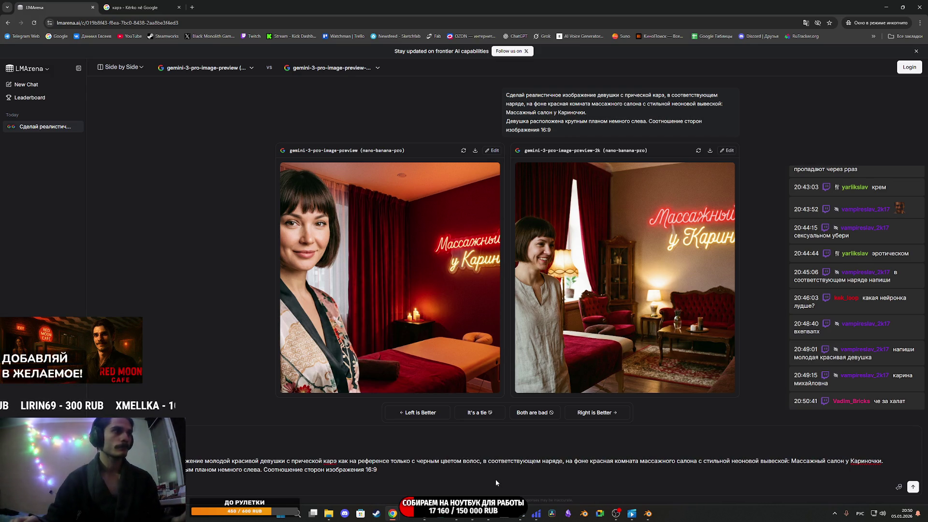
{"action": "key", "text": "Return"}
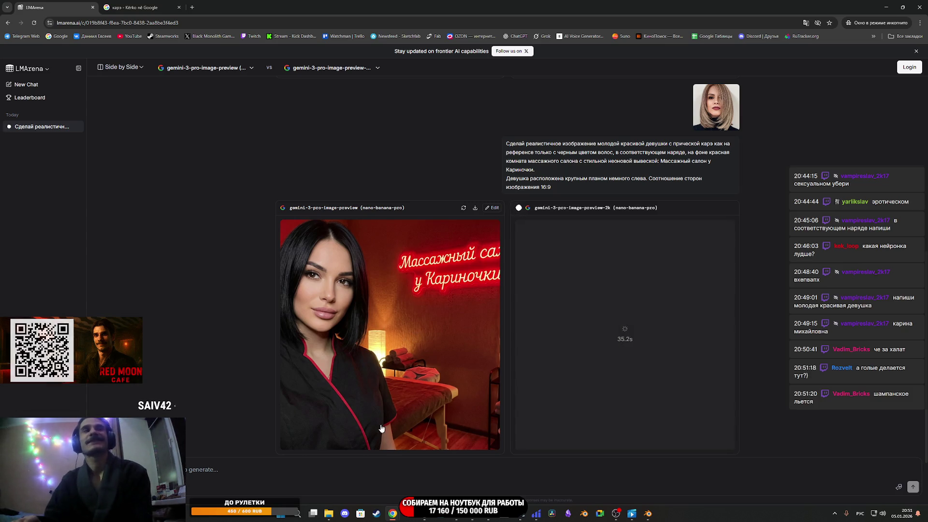
Enlarge the generated images to inspect the black-haired woman in the neon salon, then close the viewer.
{"action": "left_click", "coordinate": [432, 353]}
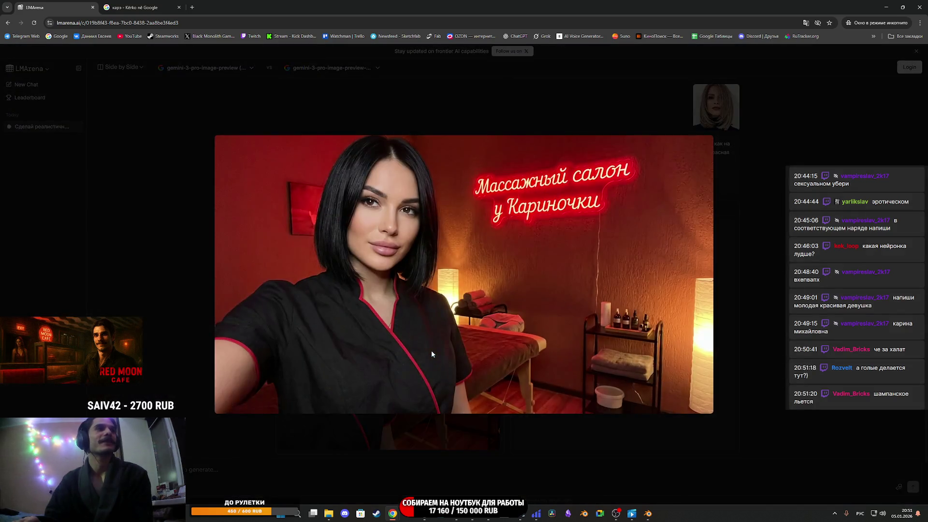
{"action": "left_click", "coordinate": [557, 425]}
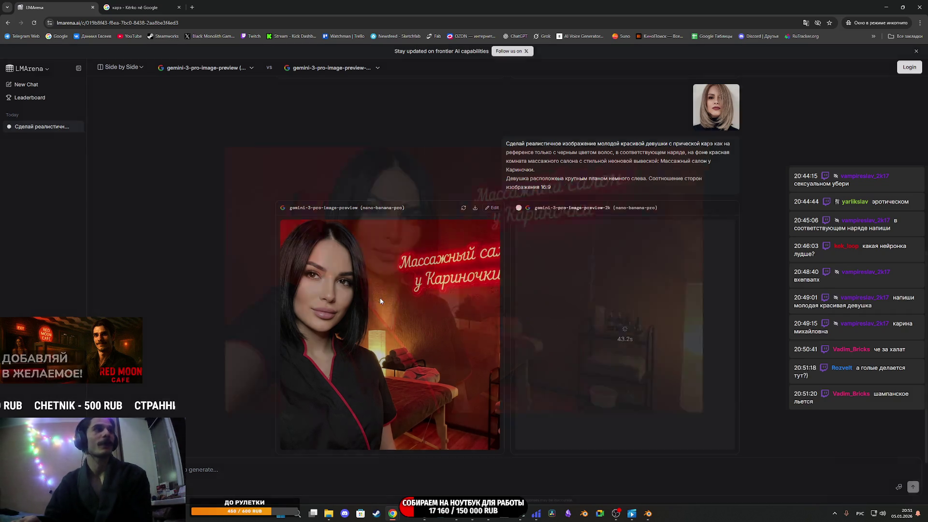
{"action": "left_click", "coordinate": [494, 408]}
{"action": "left_click", "coordinate": [535, 442]}
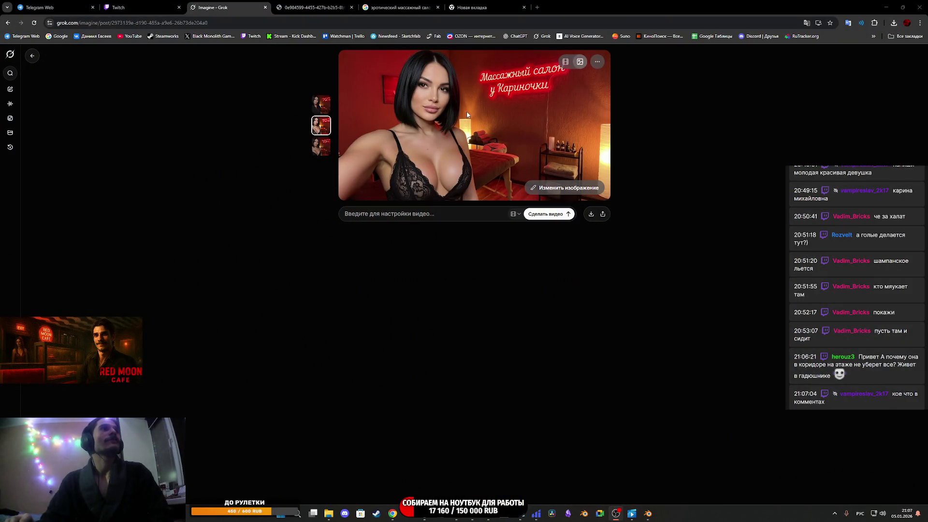
Compare the generated variants and return to the second variant's post.
{"action": "left_click", "coordinate": [598, 63]}
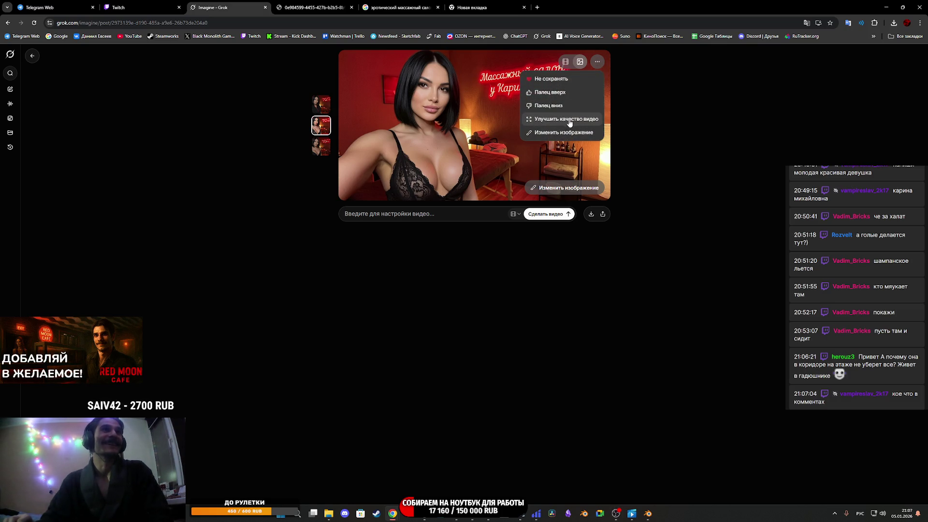
{"action": "left_click", "coordinate": [707, 228]}
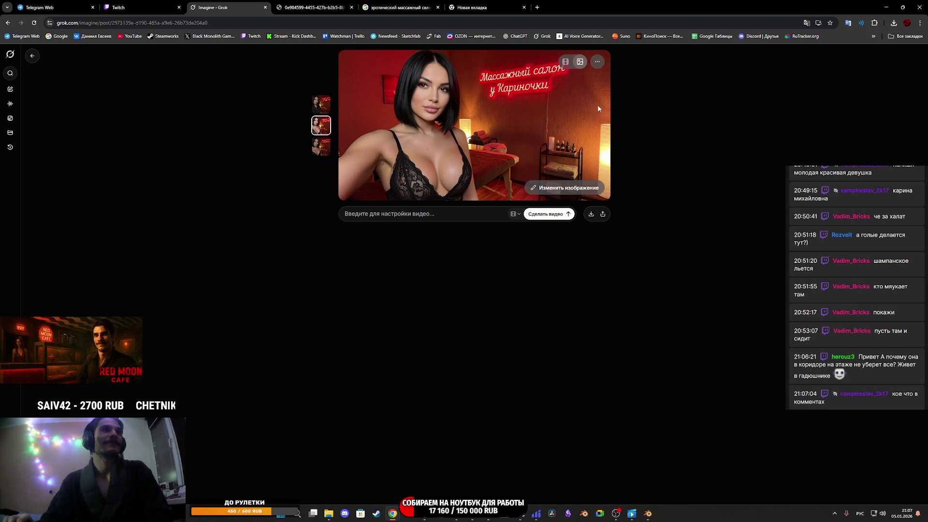
{"action": "left_click", "coordinate": [323, 147]}
{"action": "left_click", "coordinate": [322, 130]}
{"action": "left_click", "coordinate": [323, 138]}
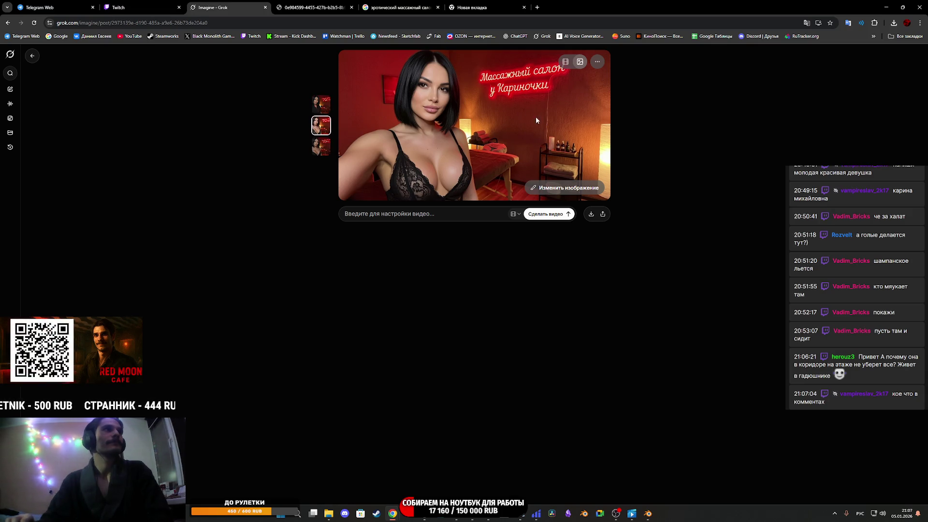
Open the chosen salon image at full size in a new browser tab.
{"action": "right_click", "coordinate": [572, 132]}
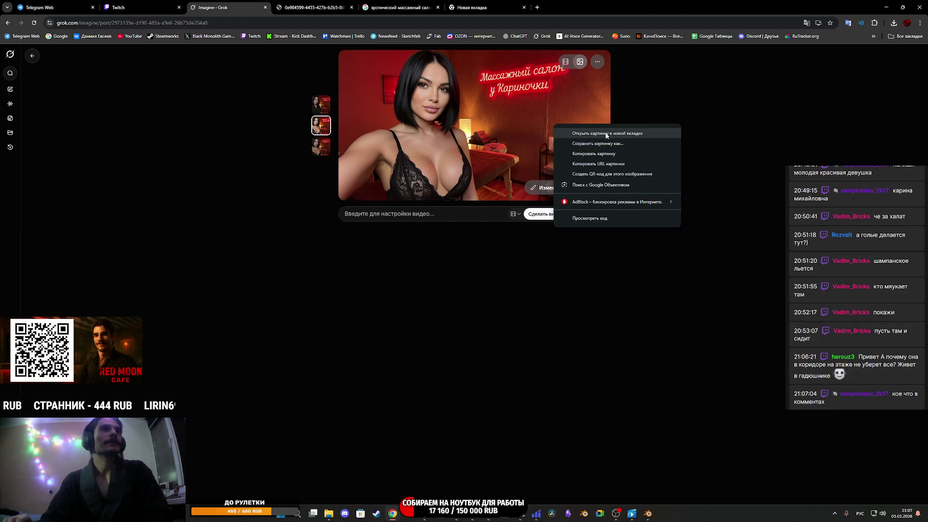
{"action": "left_click", "coordinate": [599, 133]}
{"action": "left_click", "coordinate": [305, 3]}
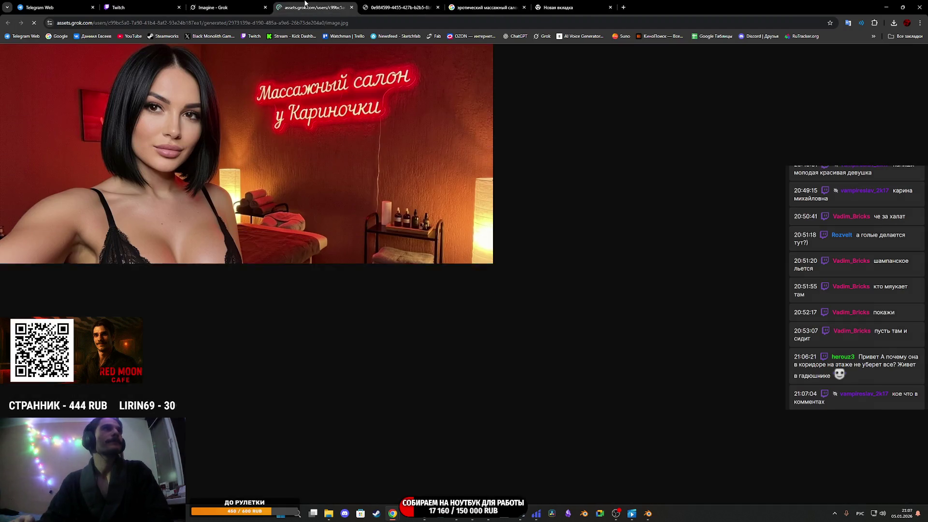
Save the full-size salon image as image.jpg in the Street_Props folder.
{"action": "right_click", "coordinate": [301, 127]}
{"action": "left_click", "coordinate": [372, 146]}
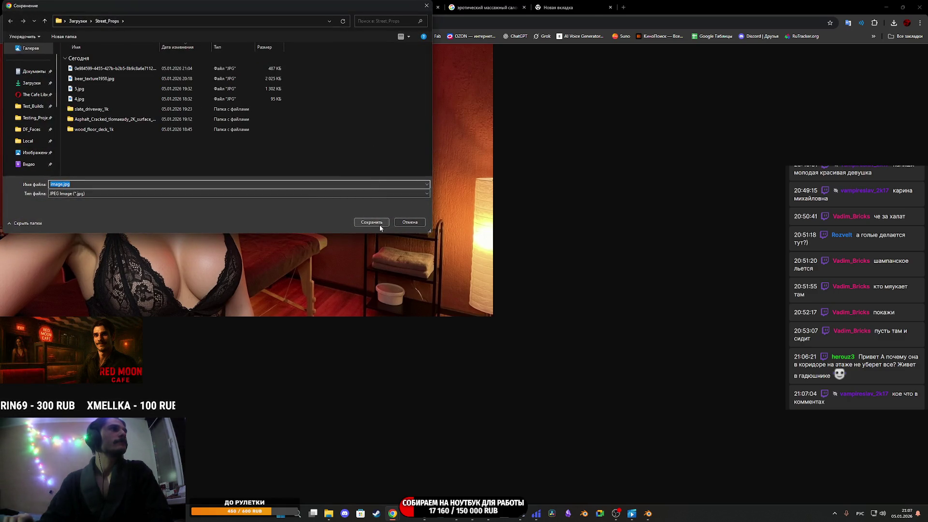
{"action": "left_click", "coordinate": [378, 223]}
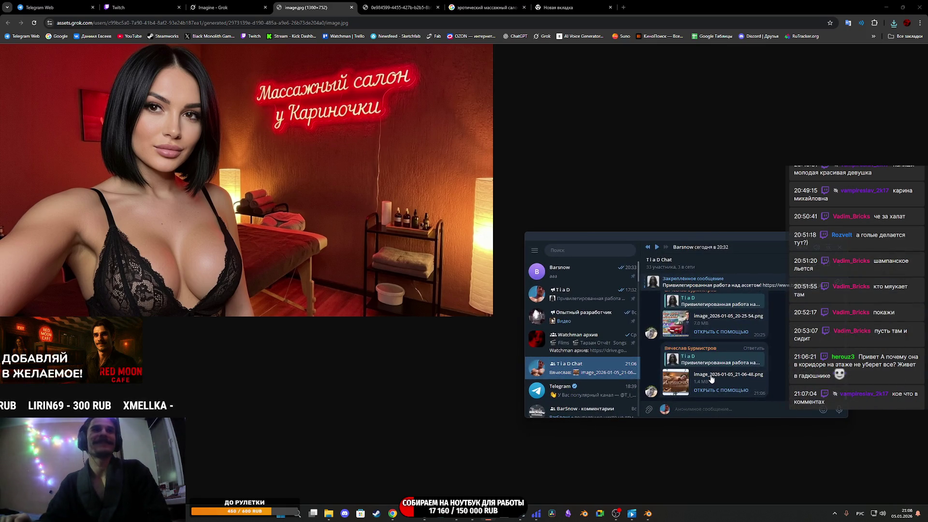
{"action": "left_click", "coordinate": [711, 378]}
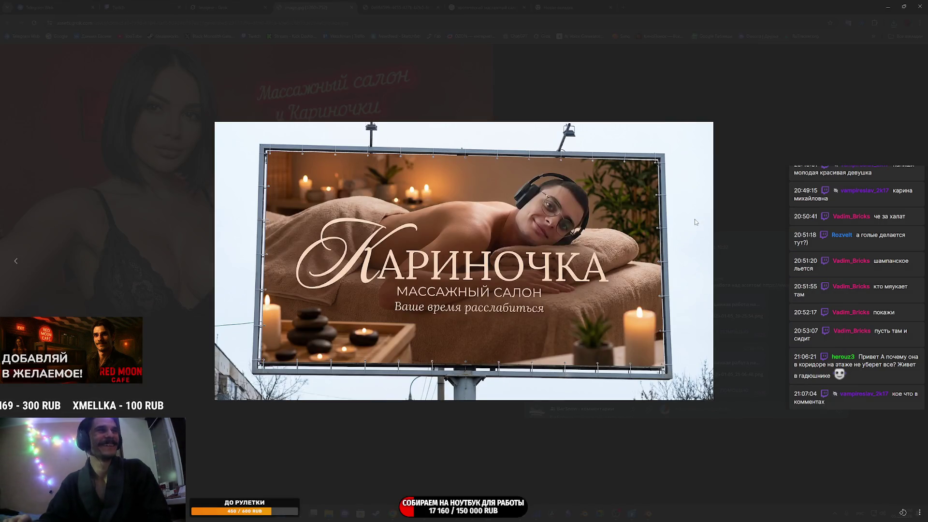
{"action": "left_click", "coordinate": [743, 195]}
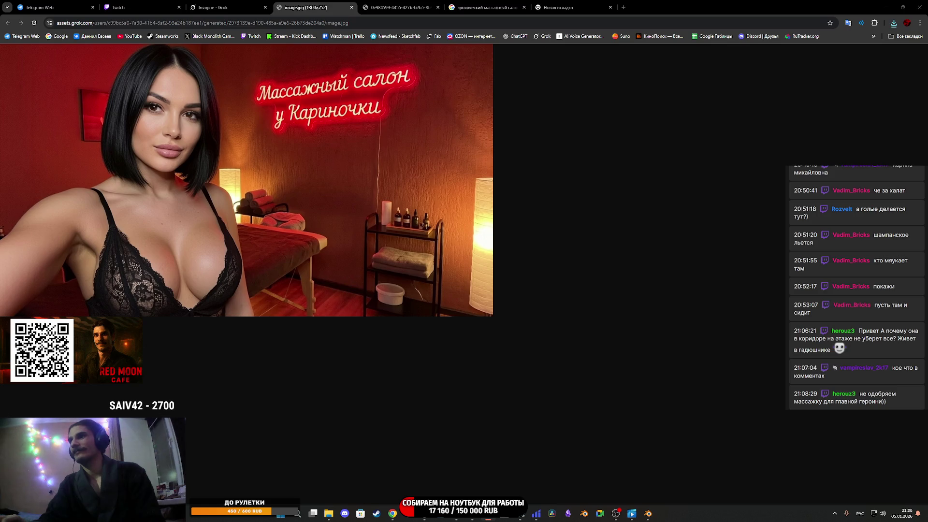
{"action": "right_click", "coordinate": [309, 188]}
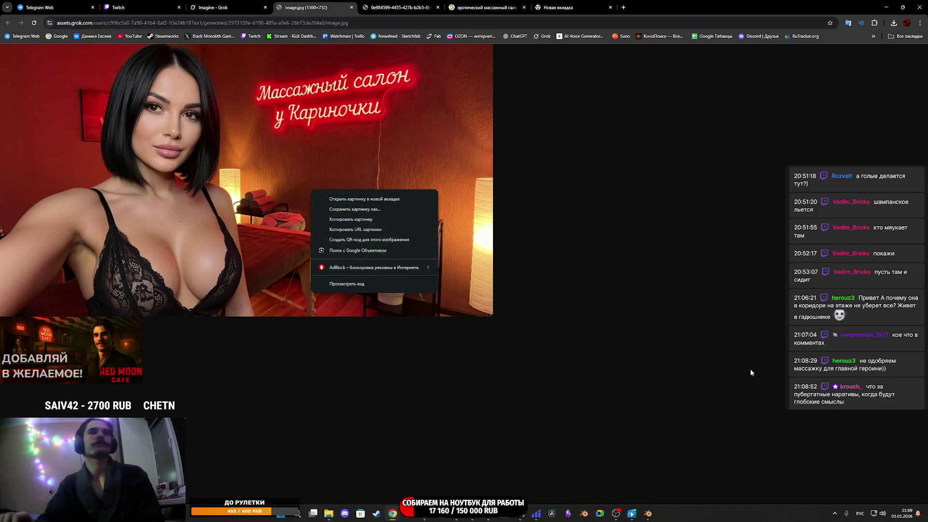
{"action": "key", "text": "Escape"}
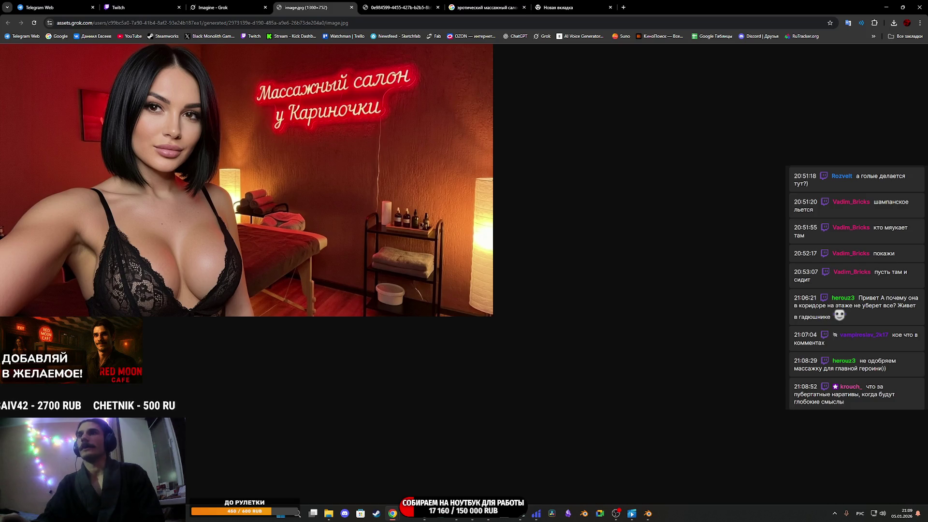
{"action": "key", "text": "super+e"}
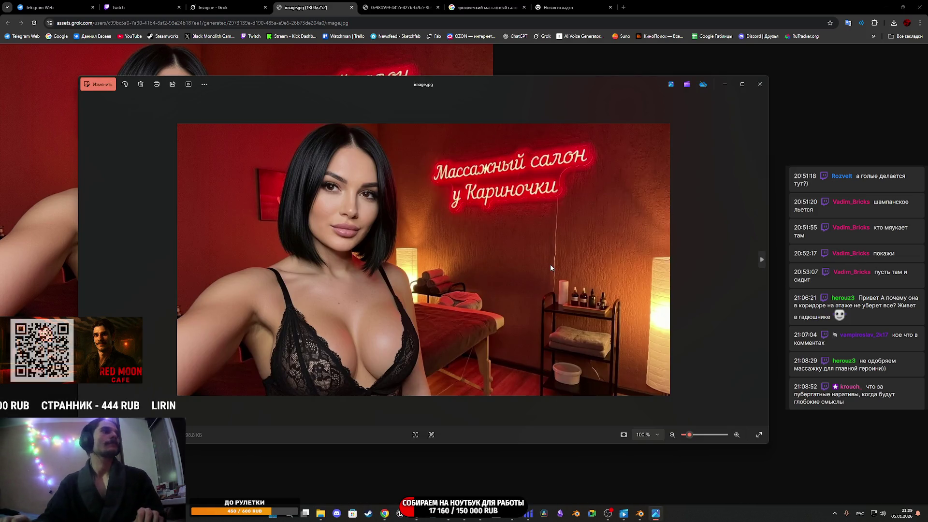
{"action": "key", "text": "Right"}
{"action": "key", "text": "Left"}
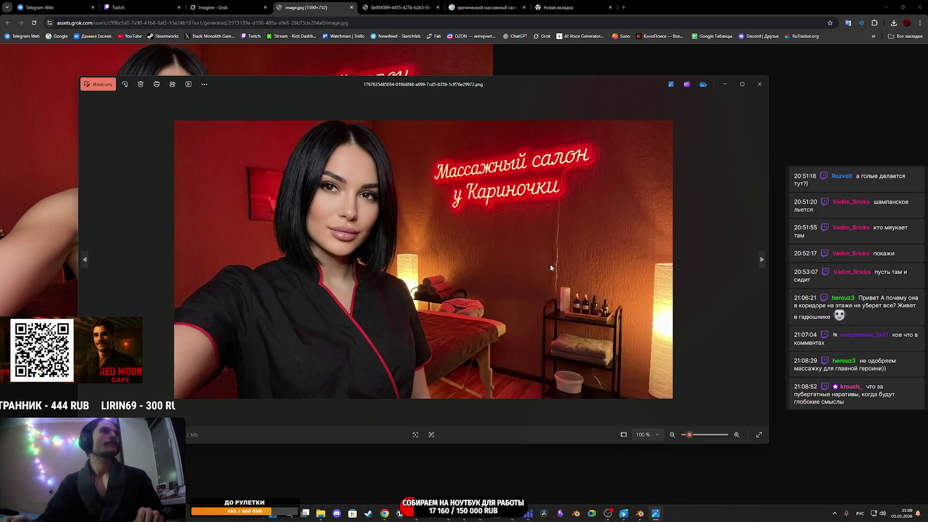
{"action": "key", "text": "Right"}
{"action": "key", "text": "Left"}
{"action": "key", "text": "Right"}
{"action": "key", "text": "Left"}
{"action": "key", "text": "Right"}
{"action": "key", "text": "Left"}
{"action": "key", "text": "Right"}
{"action": "key", "text": "Left"}
{"action": "key", "text": "Right"}
{"action": "key", "text": "Left"}
{"action": "key", "text": "Right"}
{"action": "key", "text": "Left"}
{"action": "key", "text": "Right"}
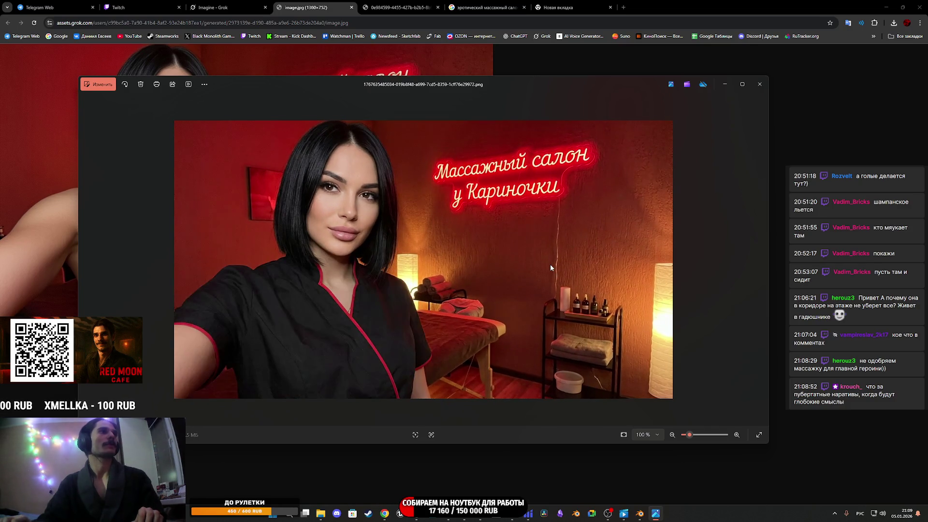
{"action": "key", "text": "Left"}
{"action": "key", "text": "Right"}
{"action": "left_click", "coordinate": [760, 84]}
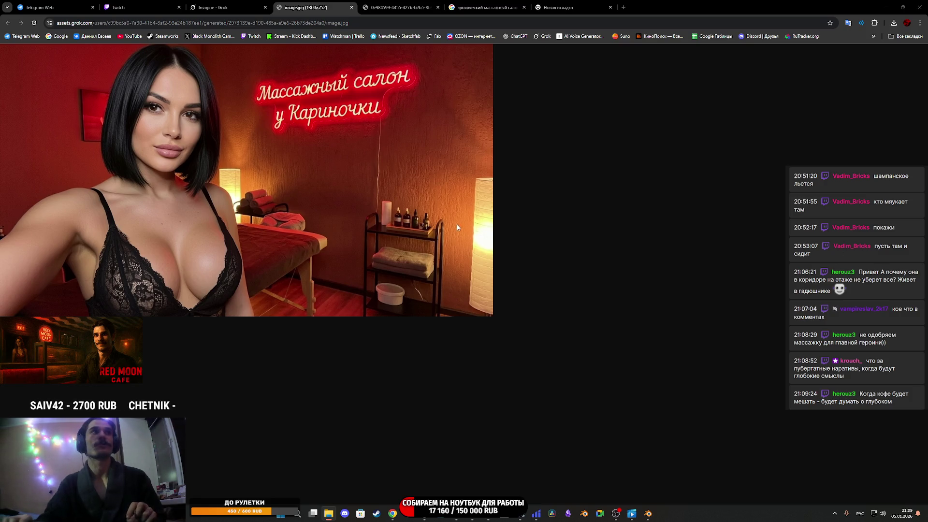
Compare with the older English-sign salon image, then switch back to image.jpg and on to Photoshop.
{"action": "left_click", "coordinate": [393, 3]}
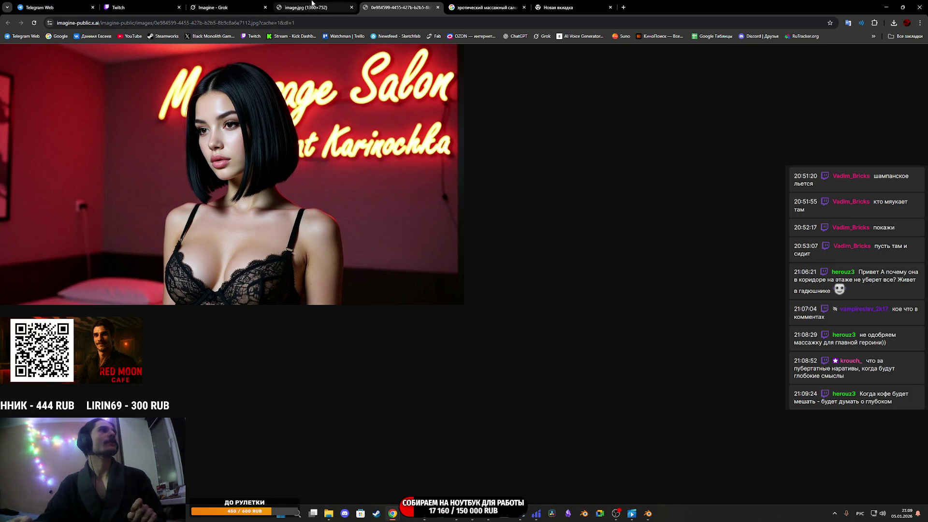
{"action": "left_click", "coordinate": [311, 6]}
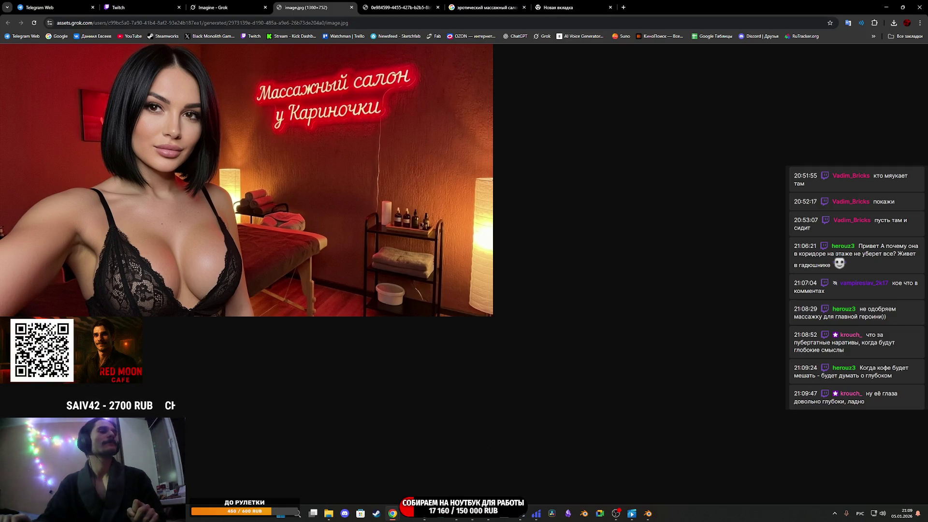
{"action": "left_click", "coordinate": [454, 518]}
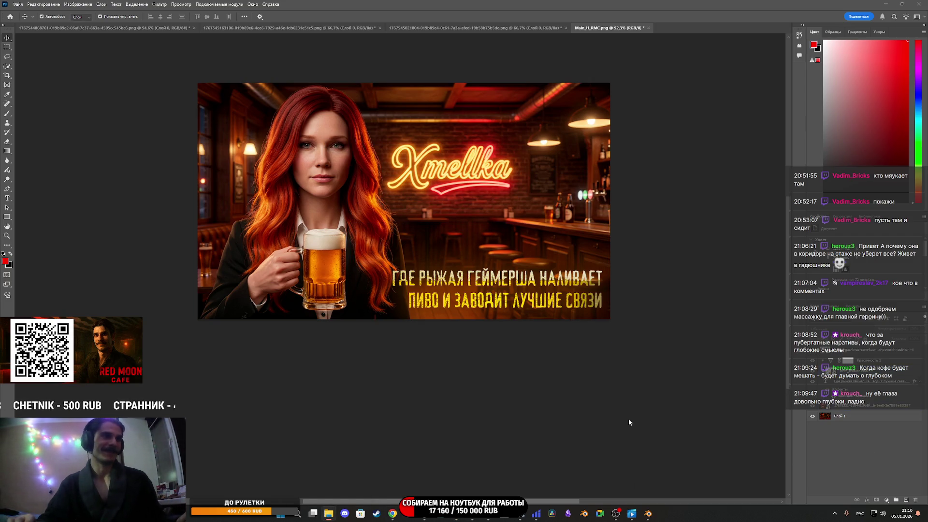
Place the salon photo on the banner, enlarge it to fill, nudge it left and commit.
{"action": "mouse_move", "coordinate": [927, 464]}
{"action": "left_mouse_down"}
{"action": "mouse_move", "coordinate": [610, 320]}
{"action": "mouse_move", "coordinate": [483, 237]}
{"action": "left_mouse_up"}
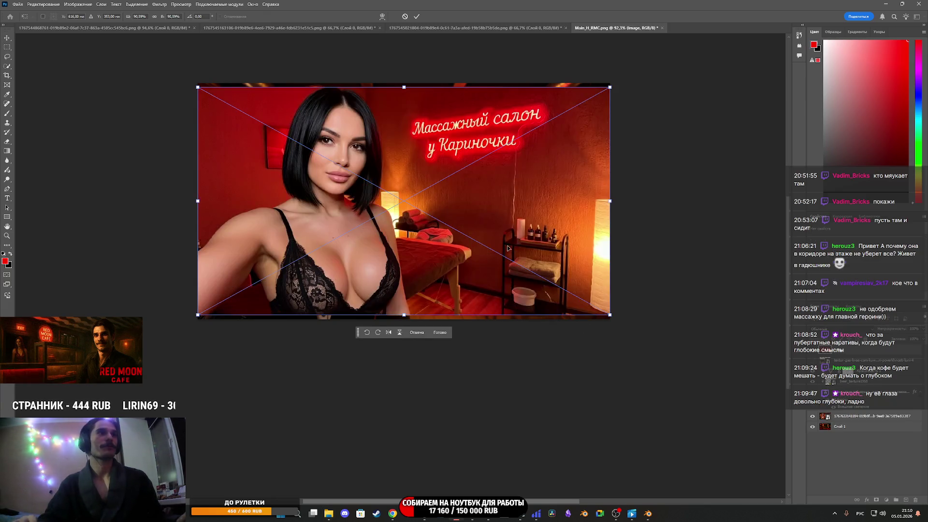
{"action": "left_click_drag", "start_coordinate": [404, 317], "coordinate": [405, 321]}
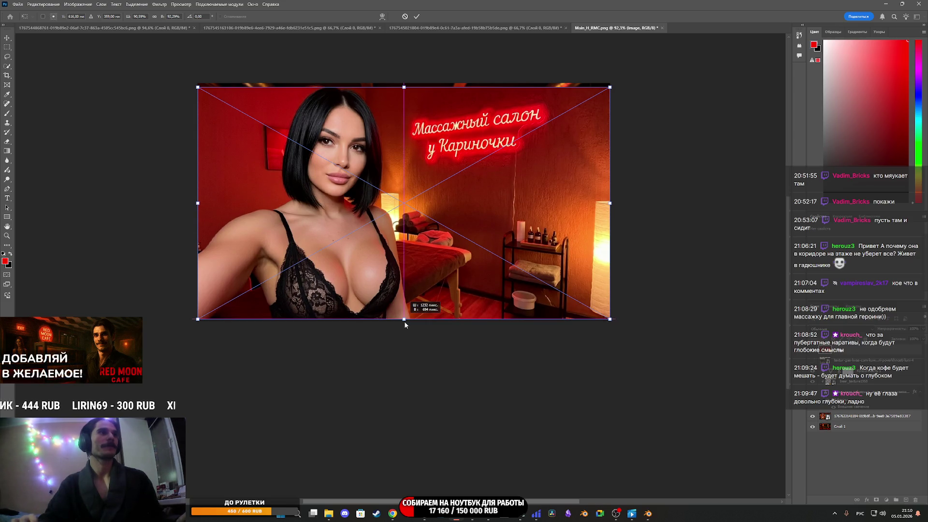
{"action": "key", "text": "ctrl+z"}
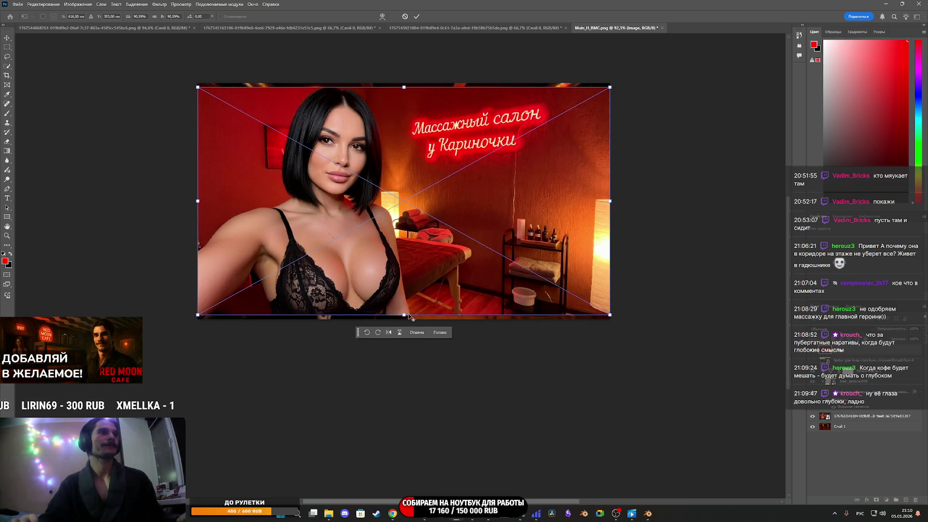
{"action": "left_click_drag", "start_coordinate": [405, 315], "coordinate": [404, 319]}
{"action": "key", "text": "ctrl+z"}
{"action": "left_click_drag", "start_coordinate": [404, 87], "coordinate": [404, 88]}
{"action": "left_click_drag", "start_coordinate": [469, 145], "coordinate": [462, 145]}
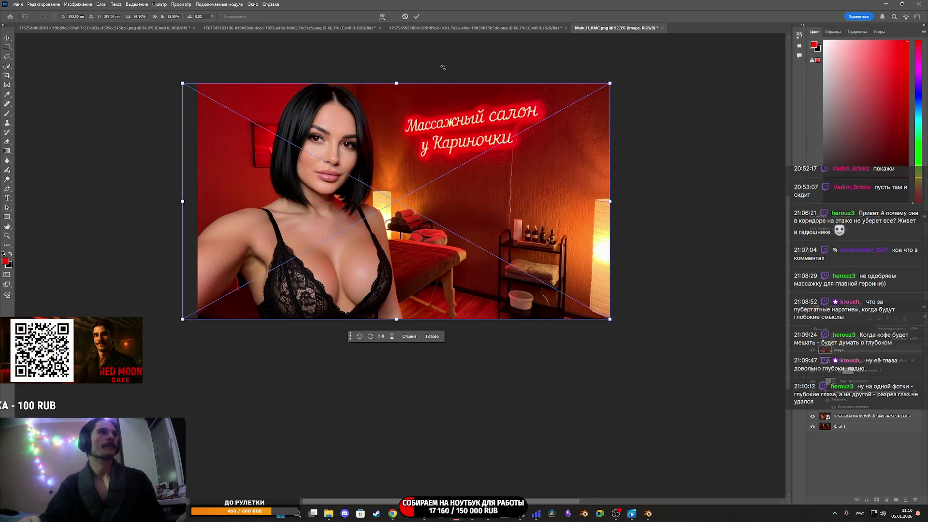
{"action": "left_click", "coordinate": [416, 16]}
Move the photo layer beneath the slogan, make the slogan white, then switch to the LMArena window.
{"action": "left_click", "coordinate": [883, 349], "text": "ctrl"}
{"action": "left_click_drag", "start_coordinate": [882, 349], "coordinate": [886, 405]}
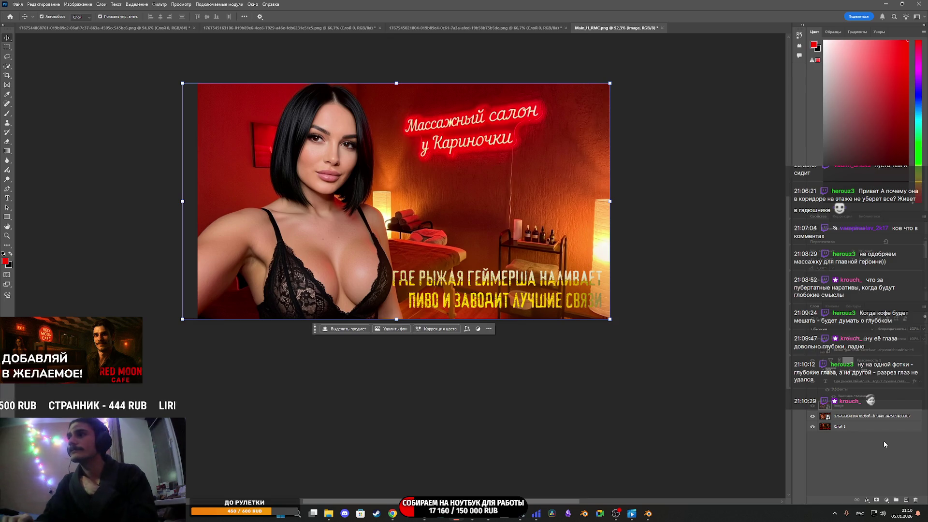
{"action": "left_click", "coordinate": [866, 382]}
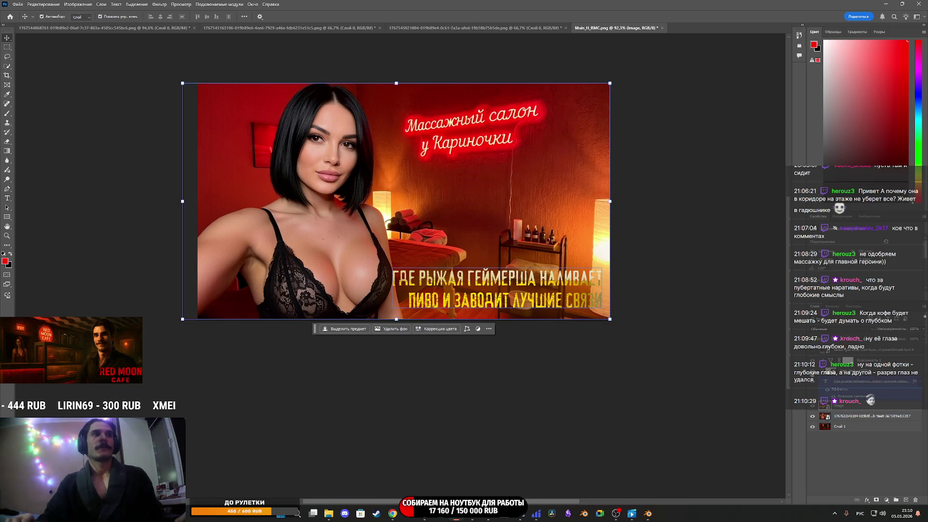
{"action": "key", "text": "ctrl+z"}
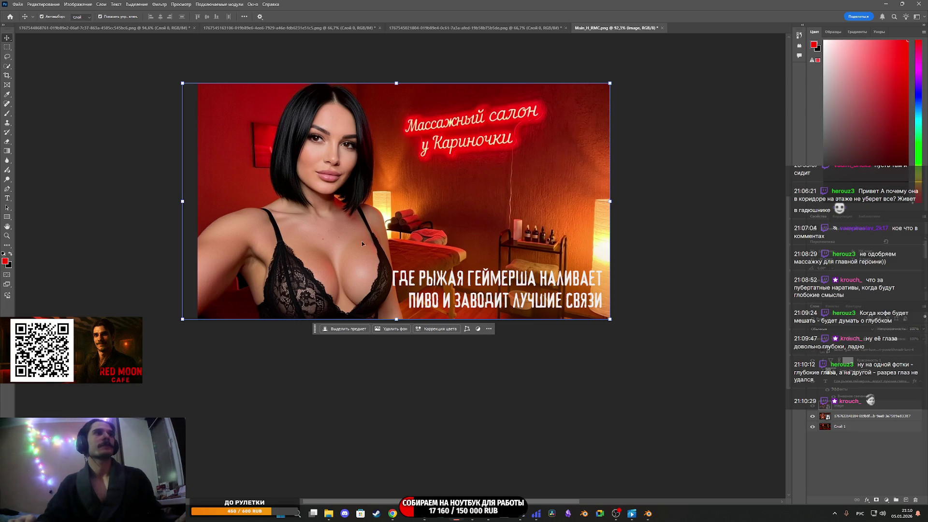
{"action": "mouse_move", "coordinate": [395, 515]}
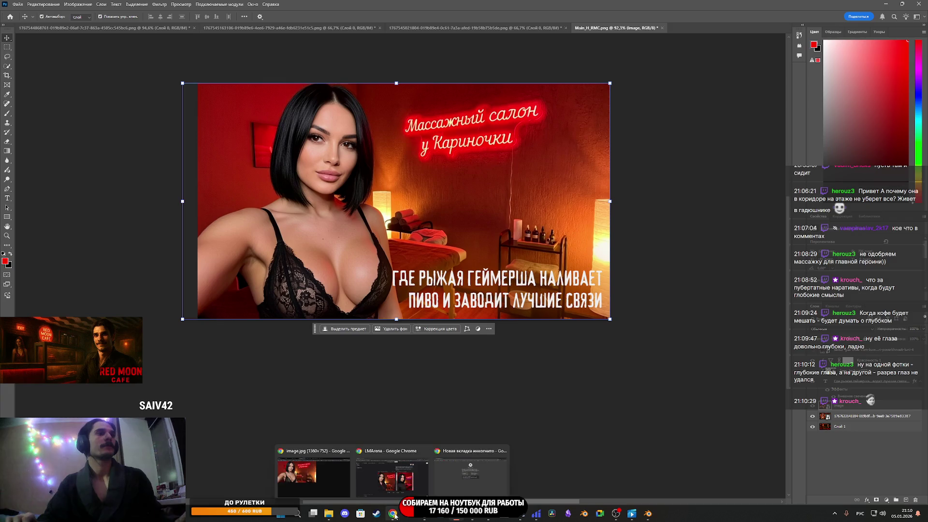
{"action": "left_click", "coordinate": [390, 482]}
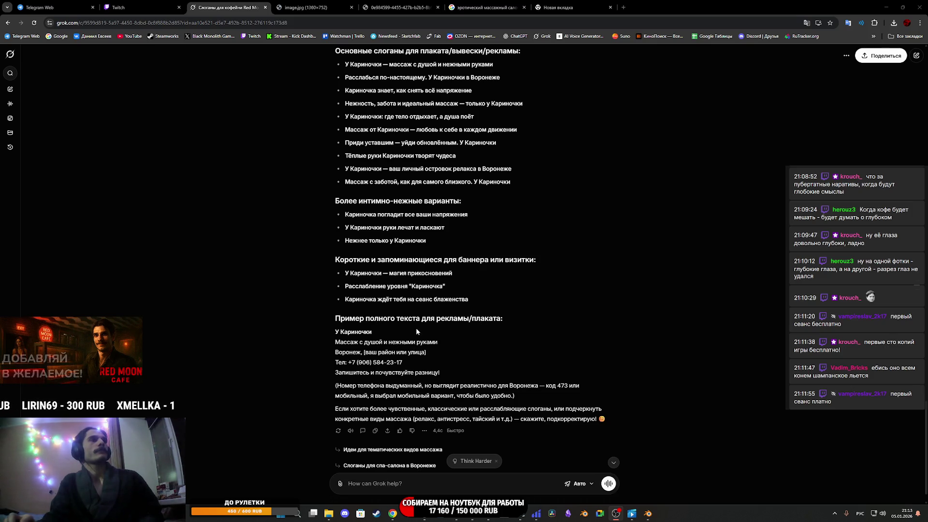
Highlight 'Расслабься по-настоящему. У Кариночки в Воронеже' in Grok's reply and return to Photoshop.
{"action": "scroll", "coordinate": [417, 317], "scroll_direction": "up", "scroll_amount": 2}
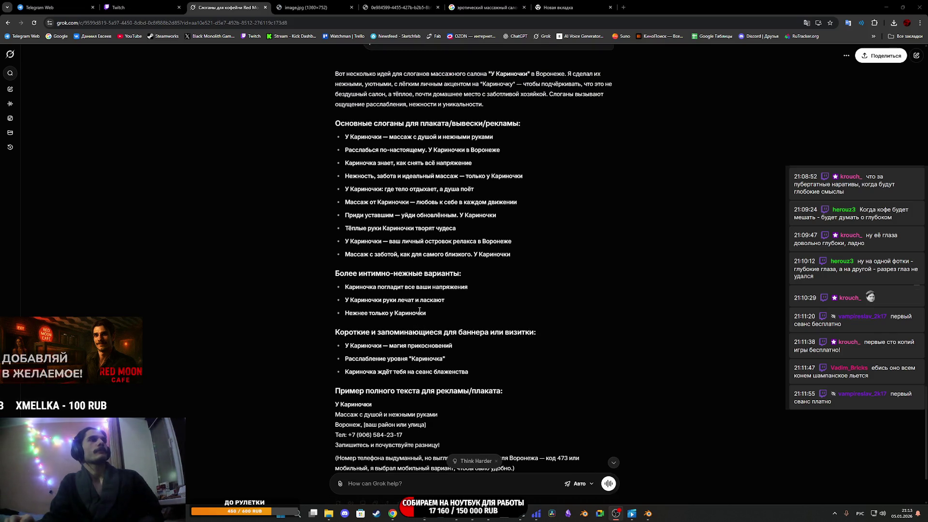
{"action": "scroll", "coordinate": [418, 312], "scroll_direction": "up", "scroll_amount": 3}
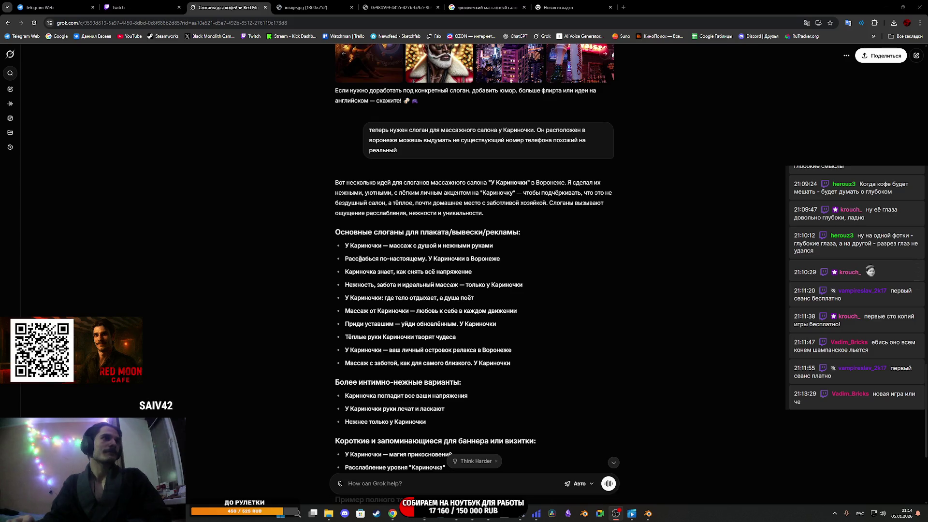
{"action": "left_click_drag", "start_coordinate": [345, 259], "coordinate": [498, 260]}
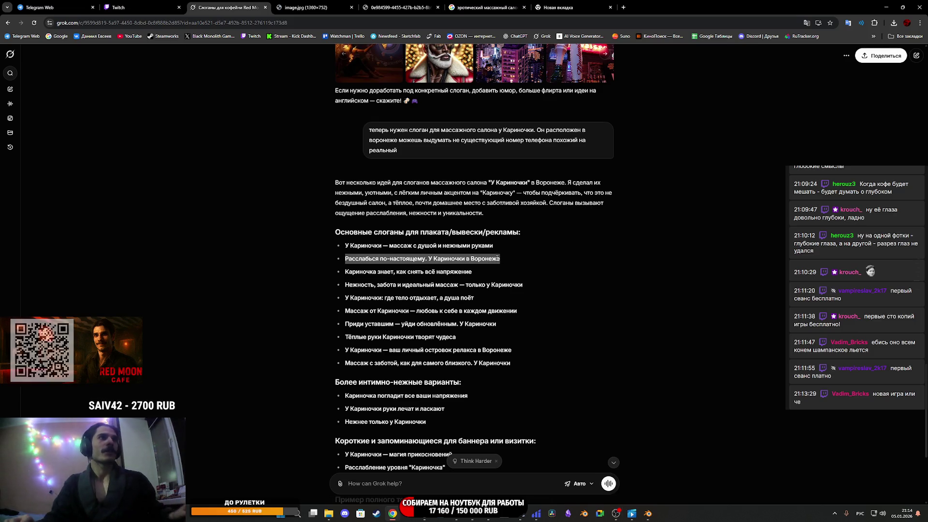
{"action": "mouse_move", "coordinate": [424, 514]}
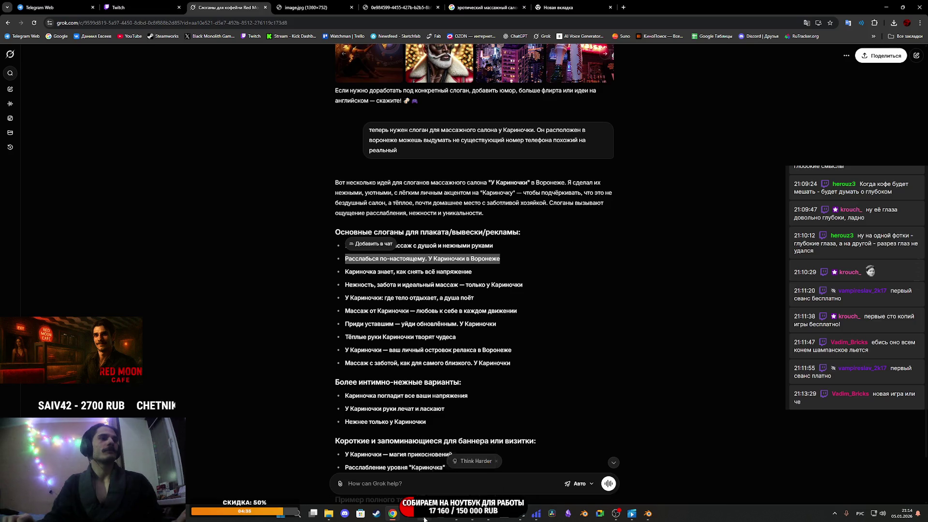
{"action": "left_click", "coordinate": [444, 486]}
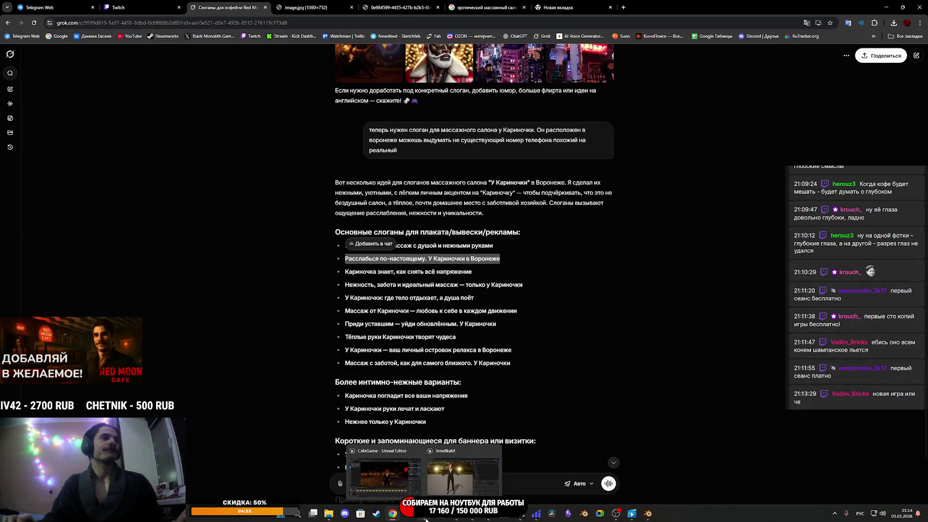
{"action": "left_click", "coordinate": [456, 515]}
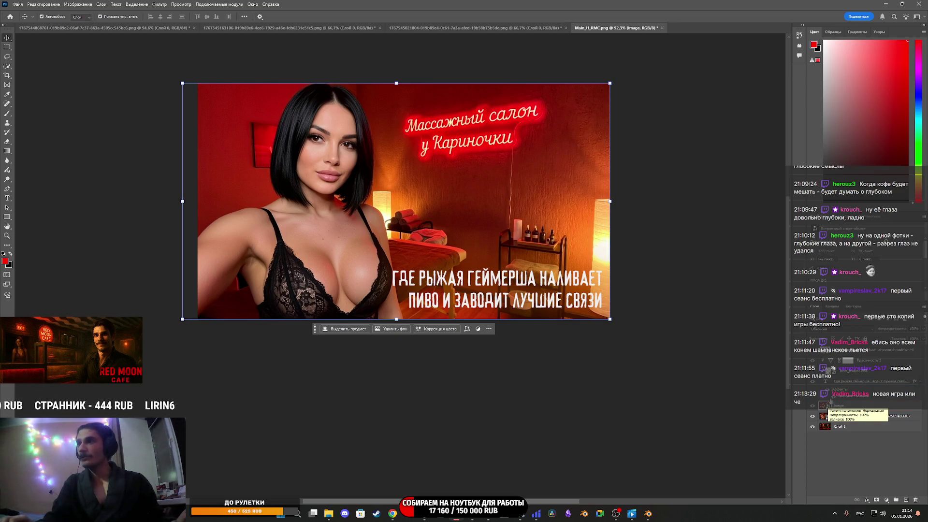
Paste the new slogan into the text layer, splitting it into two lines after 'по-настоящему.'.
{"action": "left_click", "coordinate": [829, 381]}
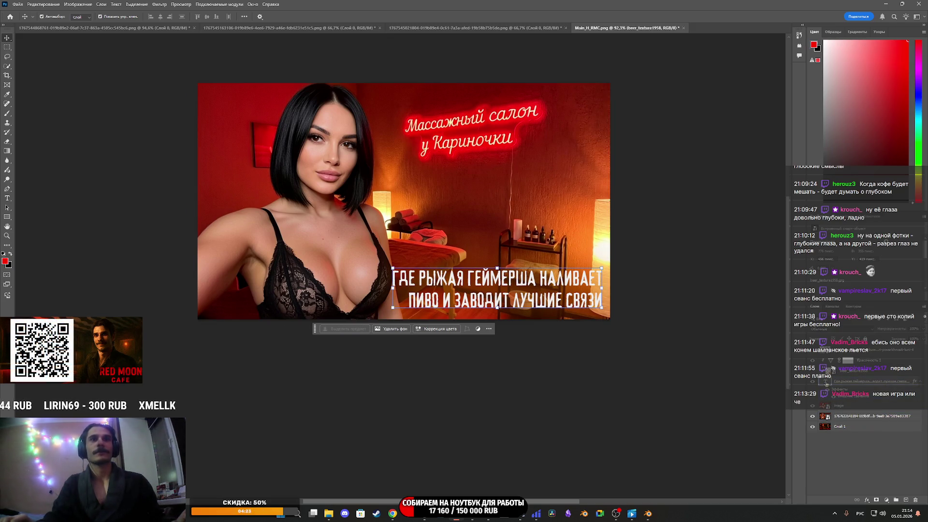
{"action": "double_click", "coordinate": [825, 381]}
{"action": "type", "text": "РАССЛАБЬСЯ ПО-НАСТОЯЩЕМУ. У КАРИНОЧКИ В ВОРОНЕЖЕ"}
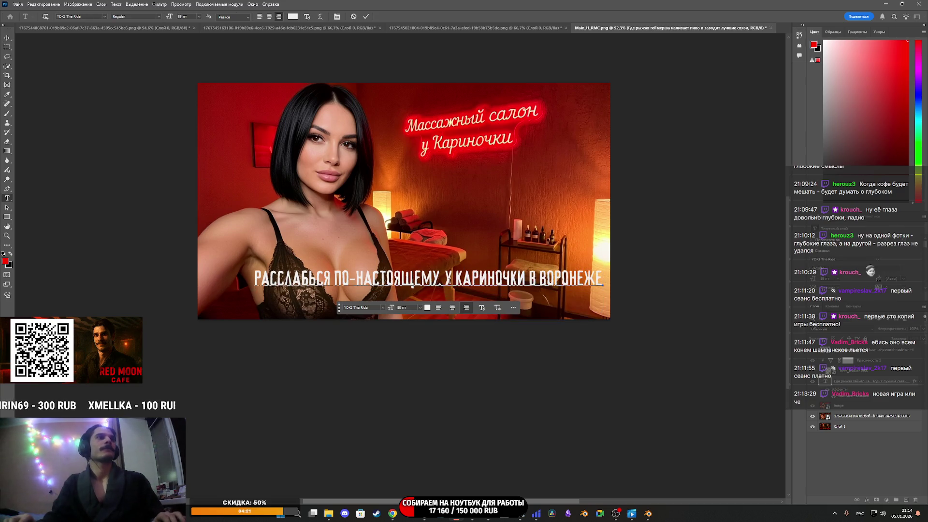
{"action": "left_click", "coordinate": [442, 279]}
{"action": "key", "text": "BackSpace"}
{"action": "key", "text": "Return"}
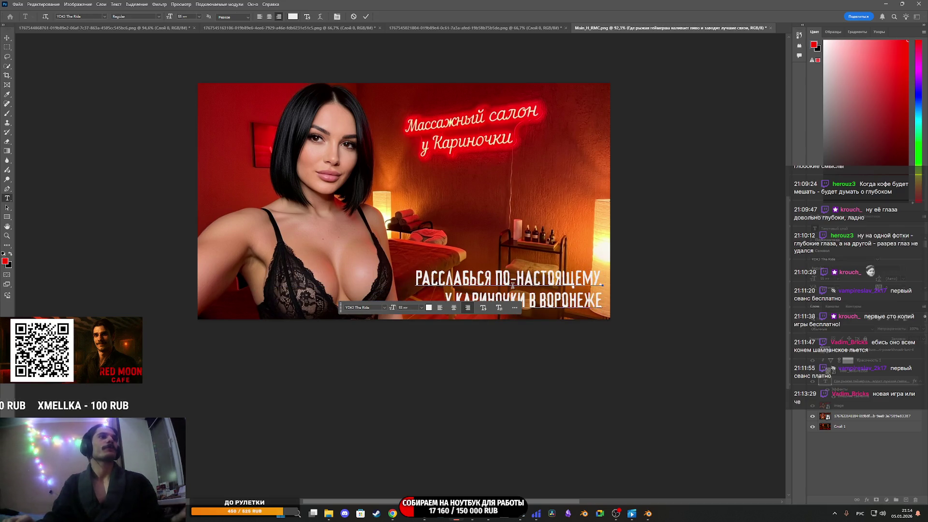
{"action": "key", "text": "ctrl+Return"}
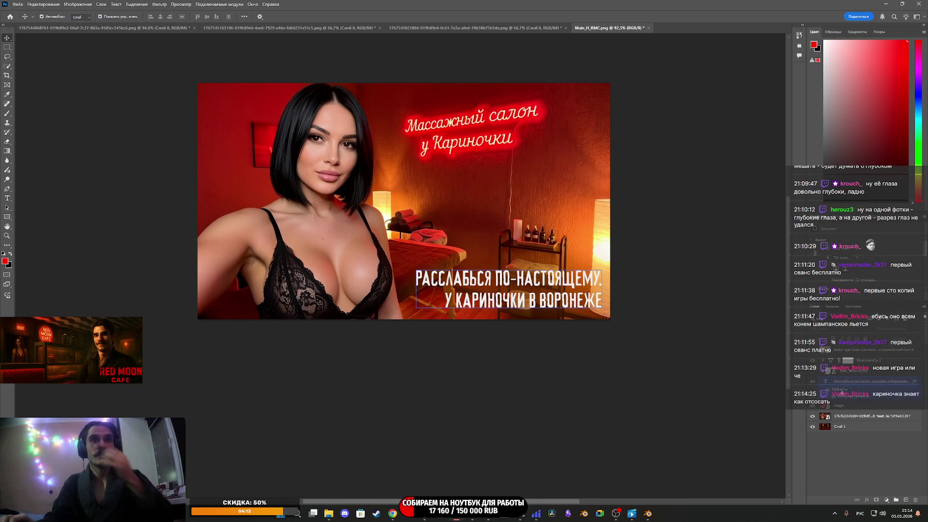
Try the grey and grainy texture layers, hide them again, and open the slogan's colour picker.
{"action": "left_click", "coordinate": [508, 290]}
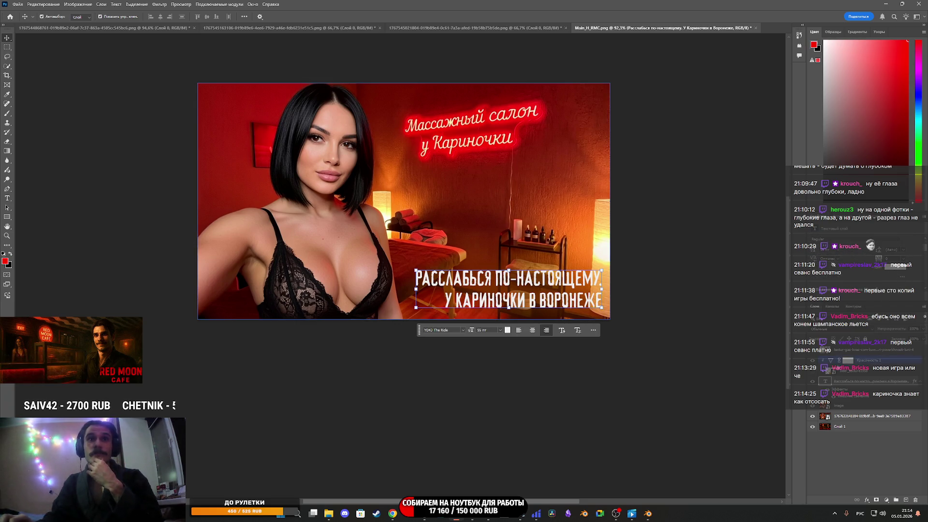
{"action": "left_click", "coordinate": [813, 370]}
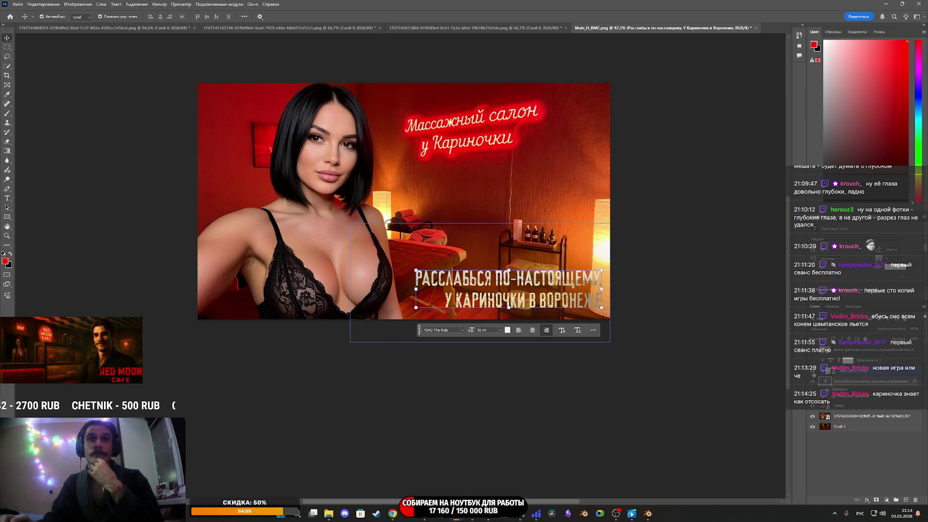
{"action": "left_click", "coordinate": [813, 362]}
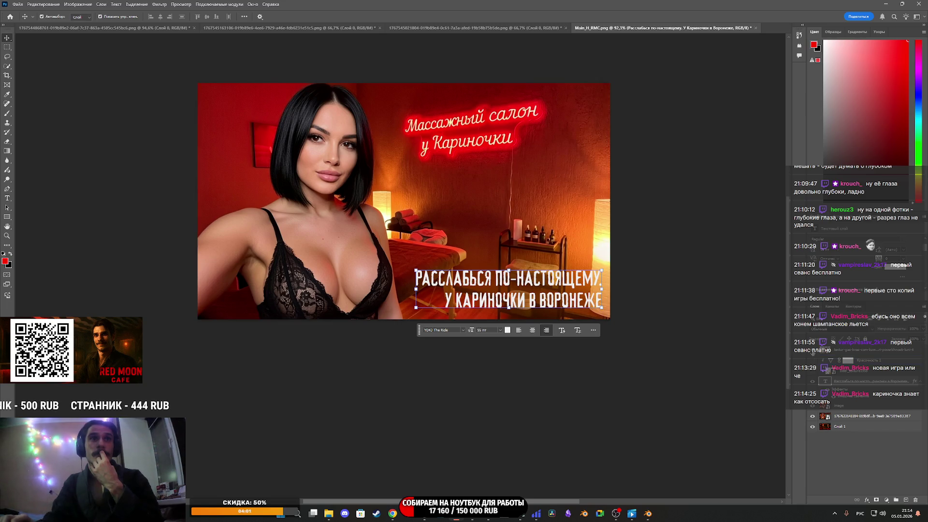
{"action": "left_click", "coordinate": [812, 350]}
{"action": "left_click_drag", "start_coordinate": [274, 260], "coordinate": [471, 282]}
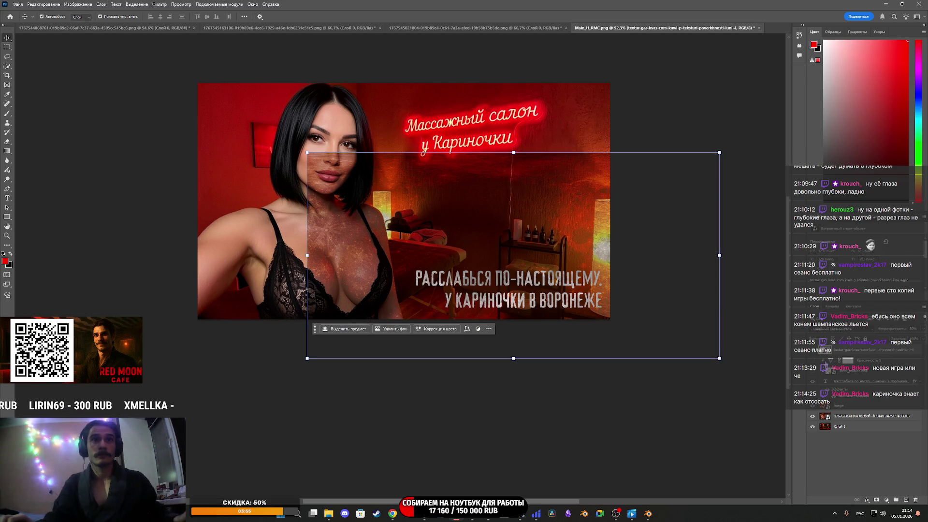
{"action": "left_click", "coordinate": [816, 349]}
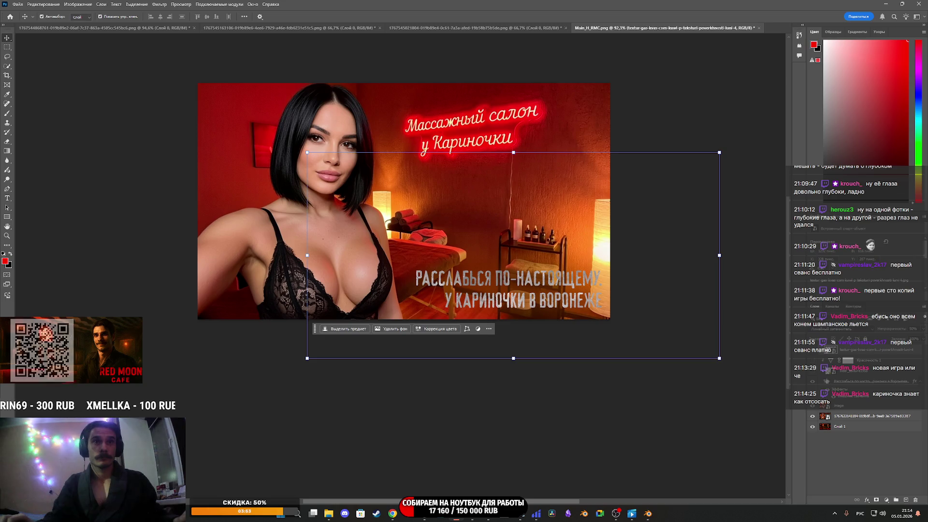
{"action": "left_click", "coordinate": [830, 382]}
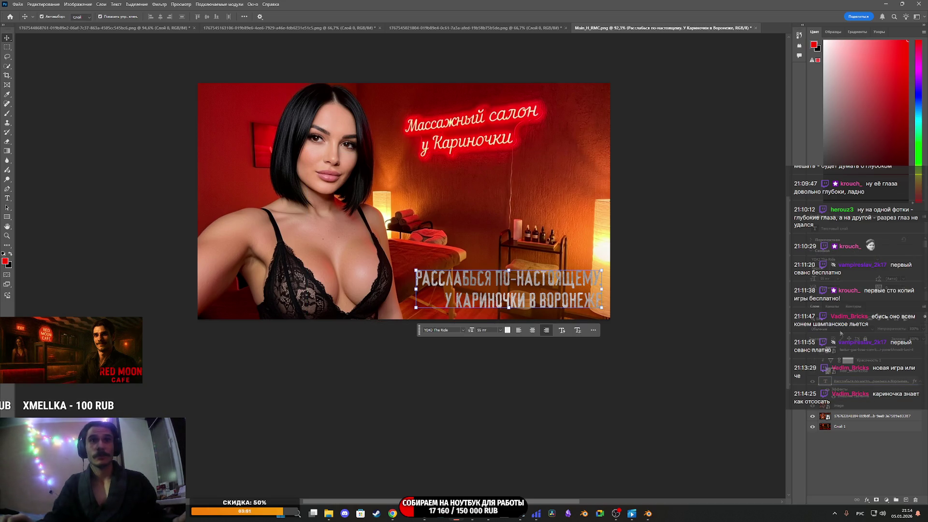
{"action": "left_click", "coordinate": [507, 330]}
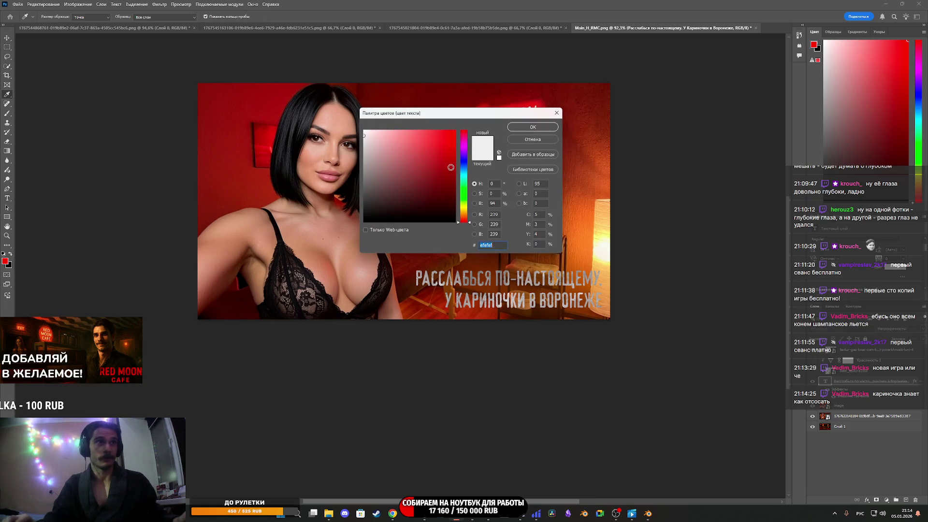
Confirm red as the slogan's text colour and bring up its layer style settings.
{"action": "left_click", "coordinate": [528, 127]}
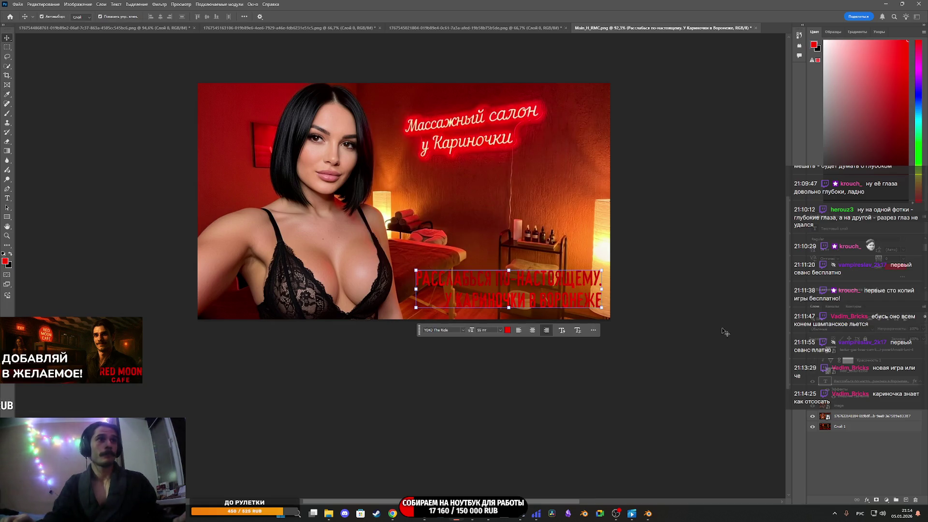
{"action": "left_click", "coordinate": [827, 382], "text": "ctrl"}
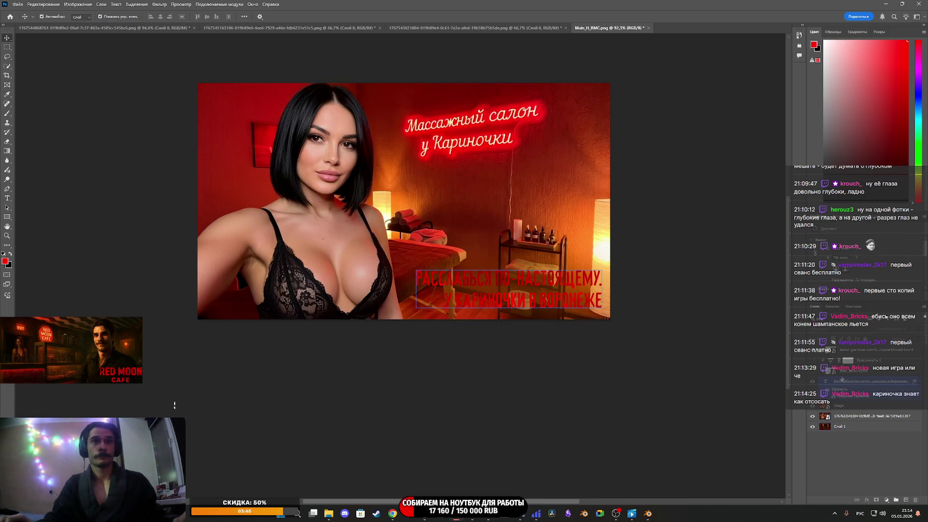
{"action": "right_click", "coordinate": [827, 382]}
{"action": "left_click", "coordinate": [849, 384]}
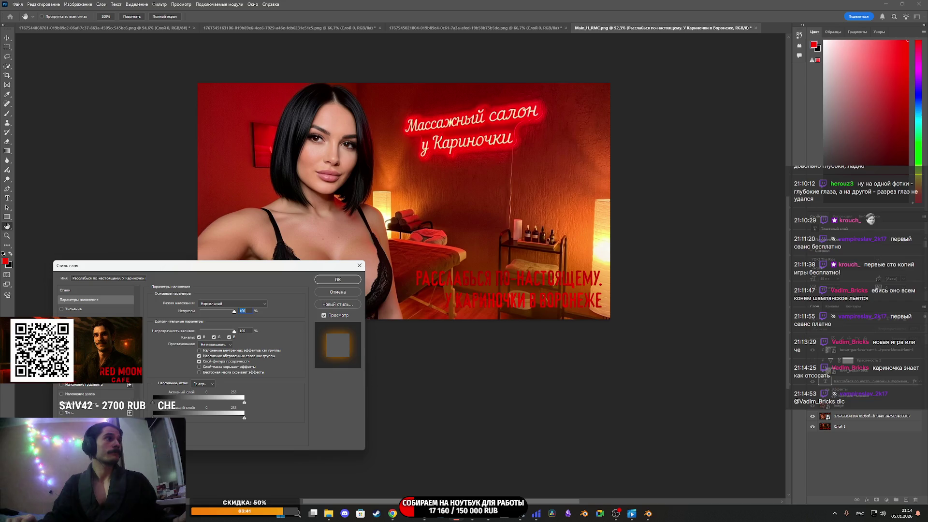
Add a black outer glow with 100% opacity, 120 px size and 0 spread.
{"action": "left_click", "coordinate": [88, 406]}
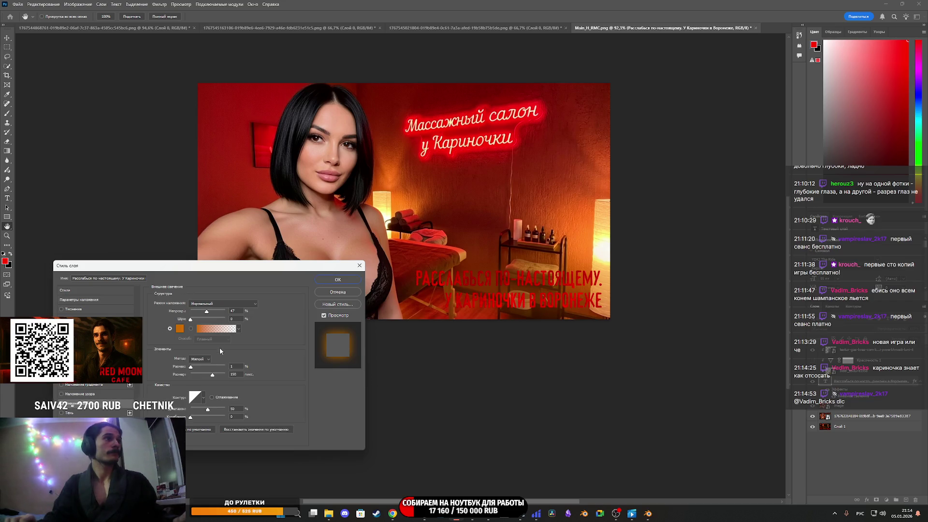
{"action": "left_click", "coordinate": [179, 329]}
{"action": "left_click", "coordinate": [364, 222]}
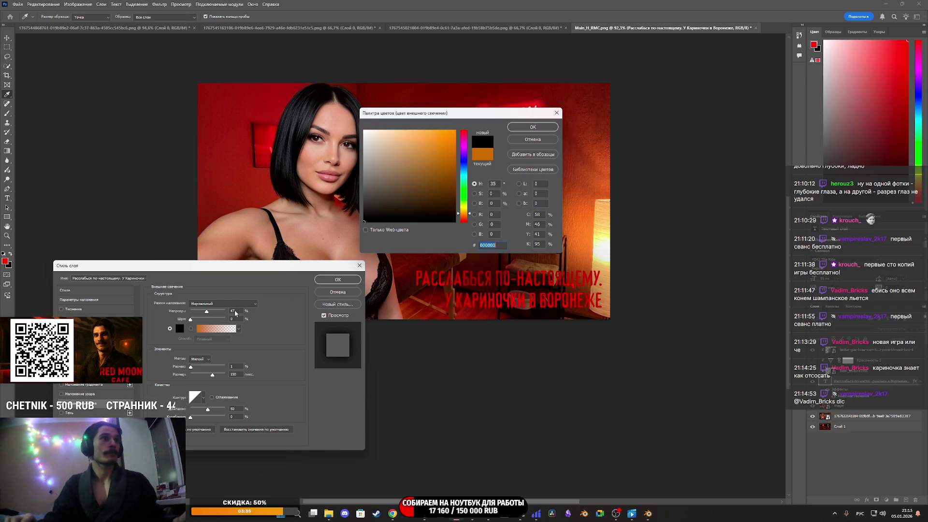
{"action": "left_click", "coordinate": [550, 126]}
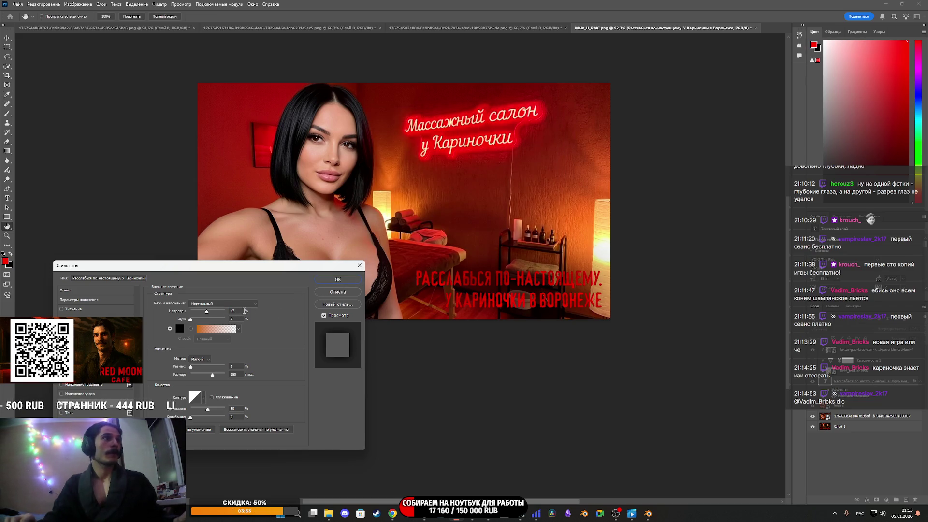
{"action": "left_click_drag", "start_coordinate": [207, 313], "coordinate": [256, 307]}
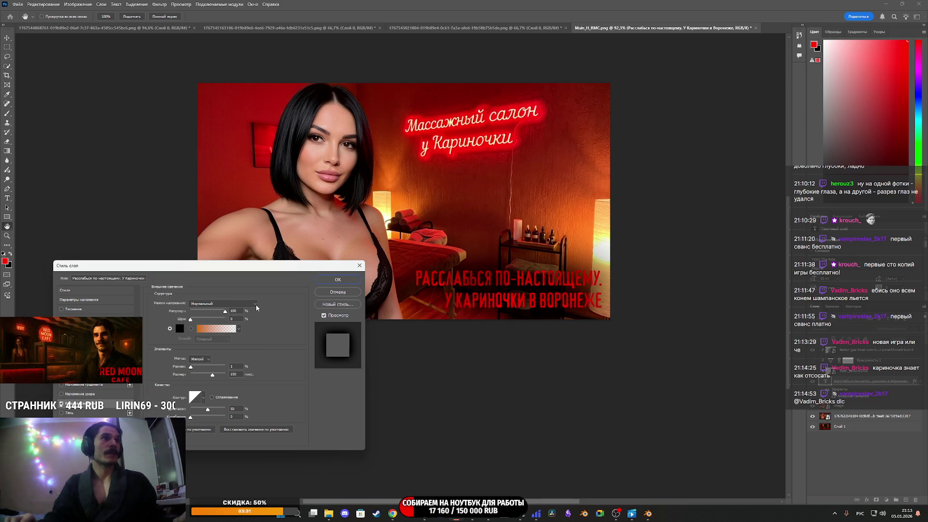
{"action": "left_click_drag", "start_coordinate": [217, 377], "coordinate": [205, 380]}
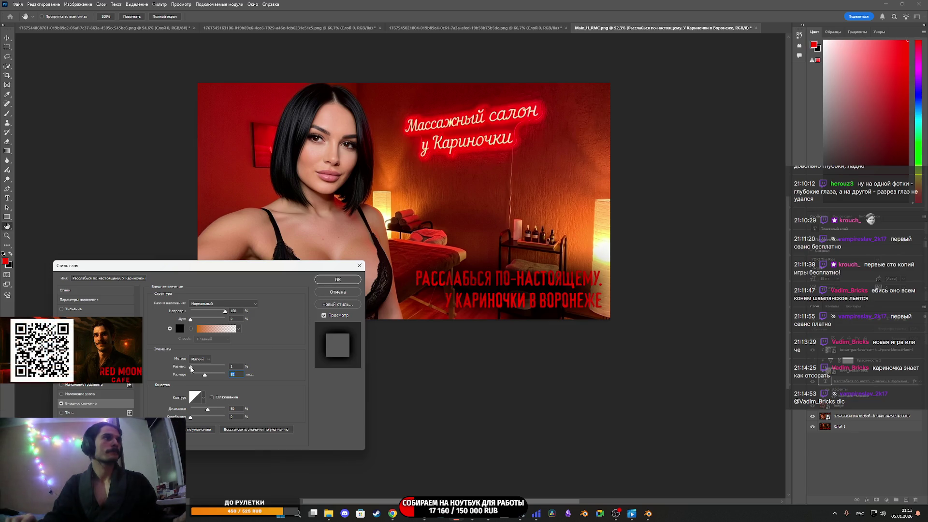
{"action": "left_click_drag", "start_coordinate": [191, 368], "coordinate": [190, 371]}
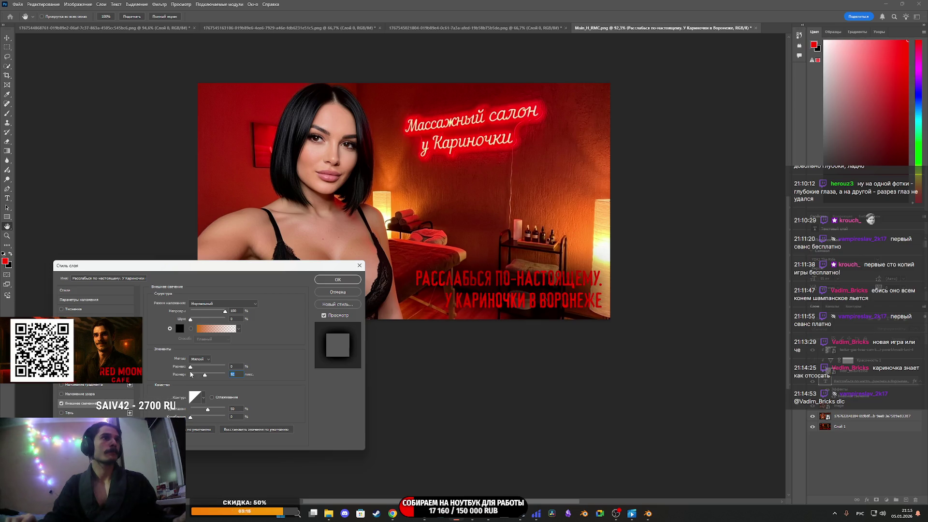
{"action": "left_click", "coordinate": [331, 279]}
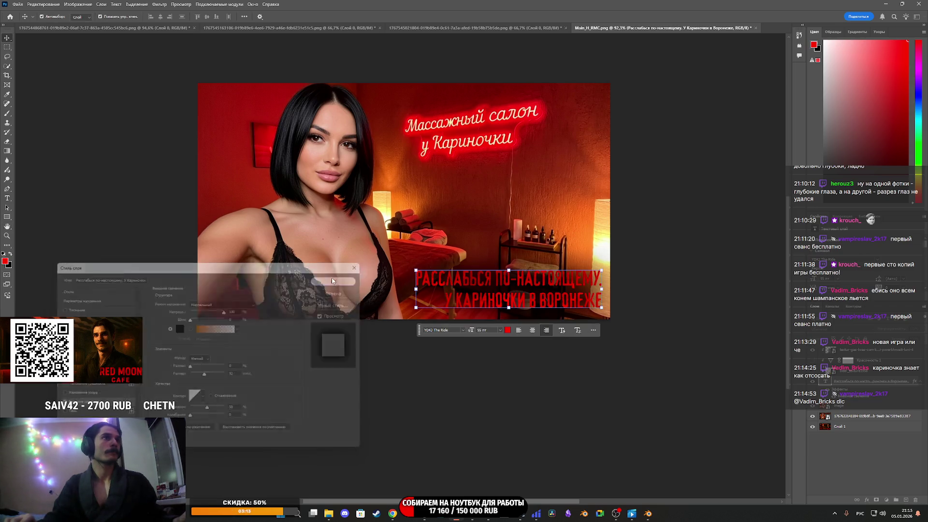
{"action": "left_click", "coordinate": [859, 467]}
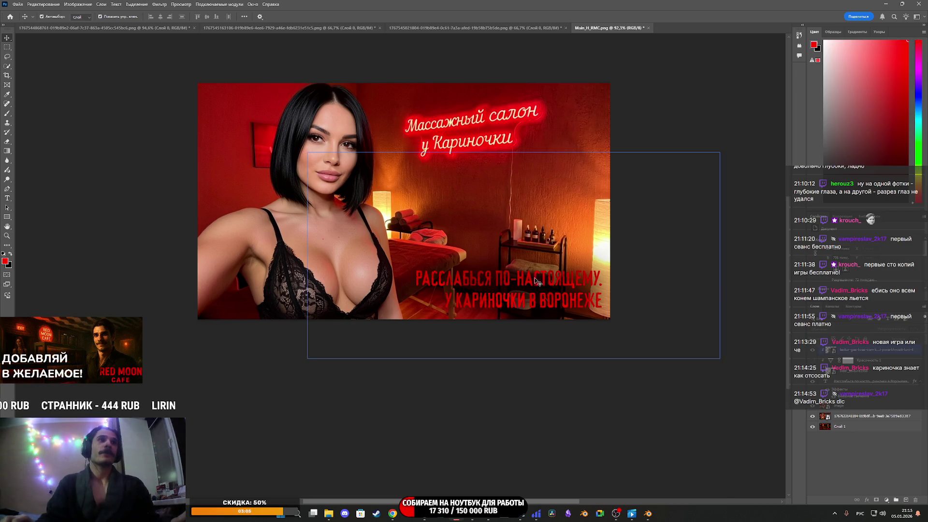
{"action": "left_click_drag", "start_coordinate": [530, 283], "coordinate": [534, 280]}
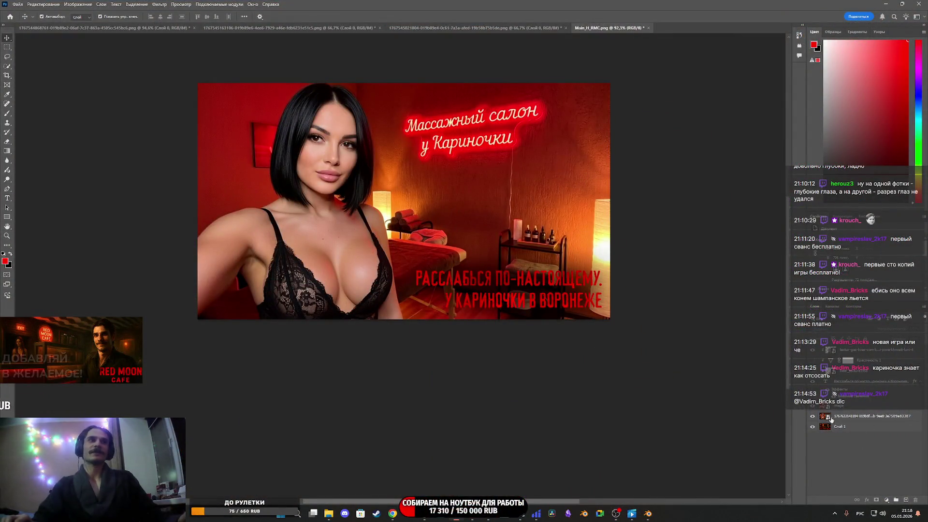
{"action": "scroll", "coordinate": [449, 218], "scroll_direction": "down", "scroll_amount": 3}
Change the slogan text colour to near-white #fbfbfb.
{"action": "scroll", "coordinate": [448, 217], "scroll_direction": "up", "scroll_amount": 3}
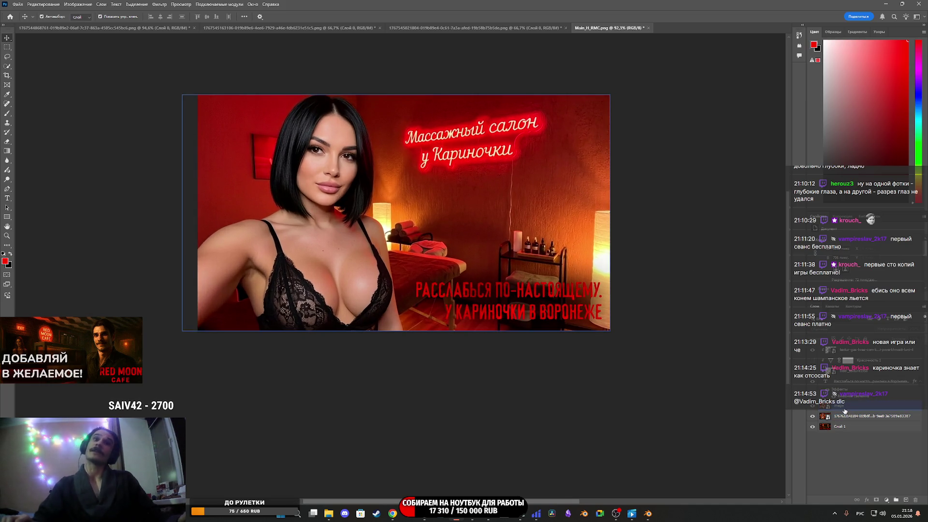
{"action": "left_click", "coordinate": [850, 382]}
{"action": "left_click", "coordinate": [827, 383]}
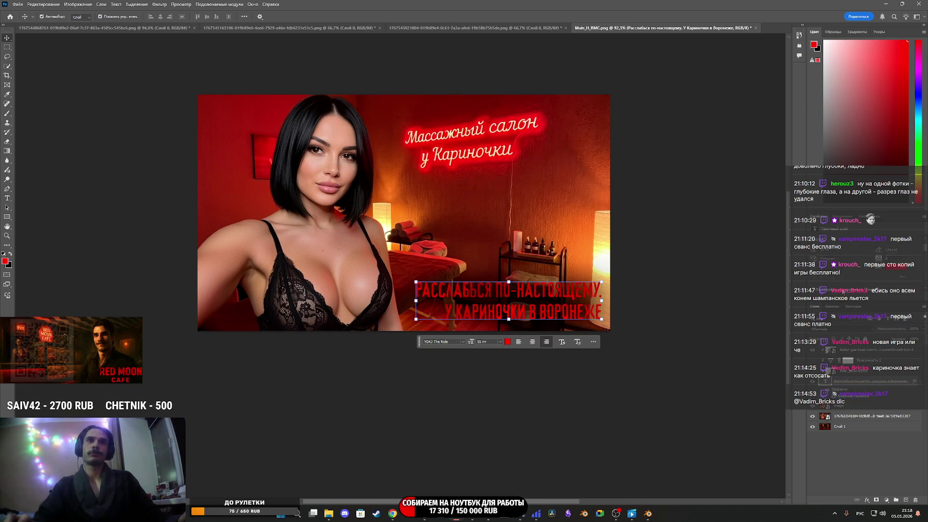
{"action": "left_click", "coordinate": [508, 341]}
{"action": "left_click", "coordinate": [364, 131]}
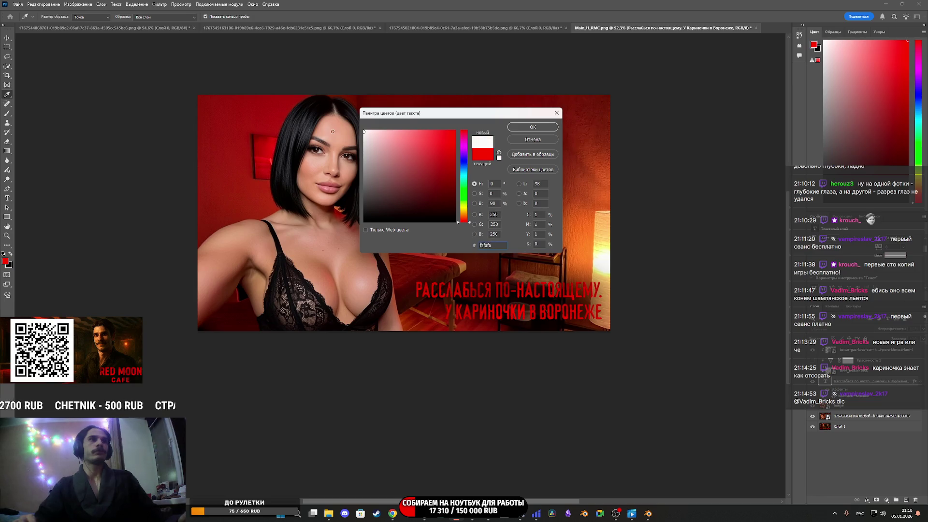
{"action": "left_click", "coordinate": [528, 127]}
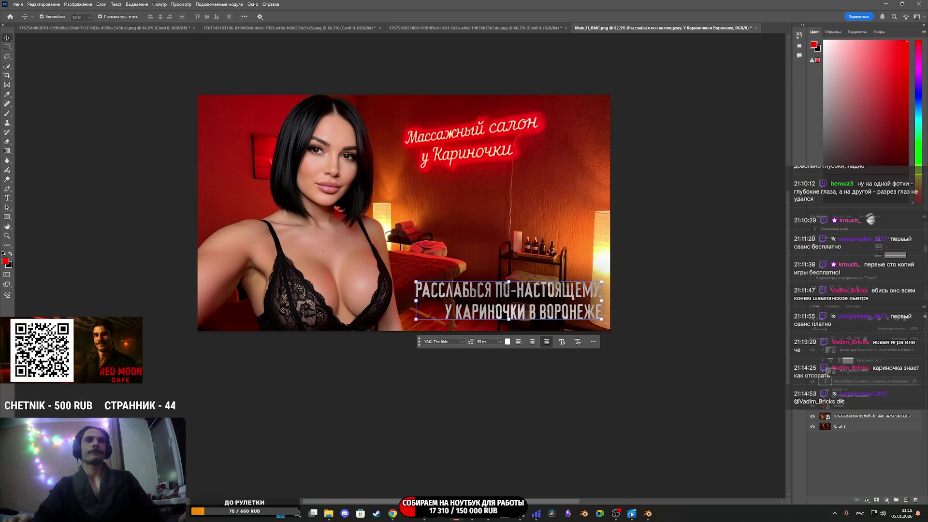
Set the texture layer over the slogan to Linear Burn at 28% opacity.
{"action": "left_click", "coordinate": [850, 350]}
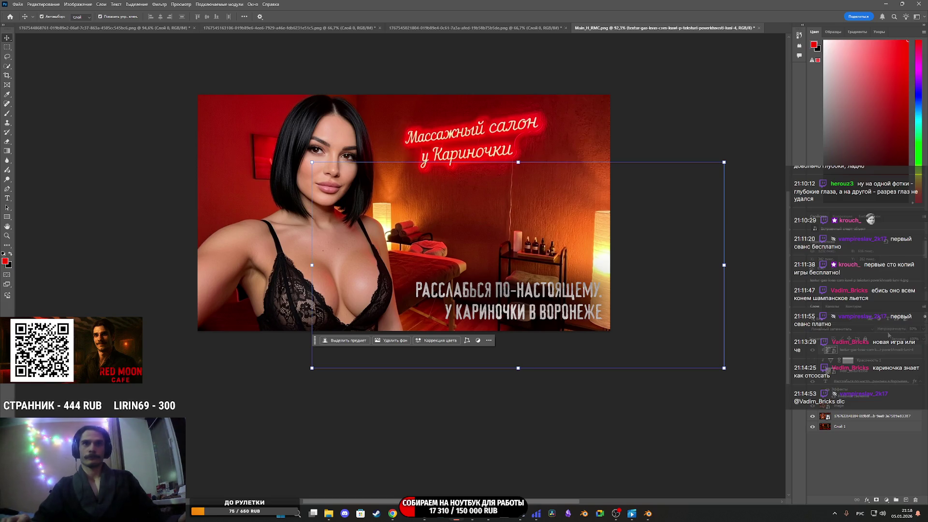
{"action": "left_click", "coordinate": [865, 333]}
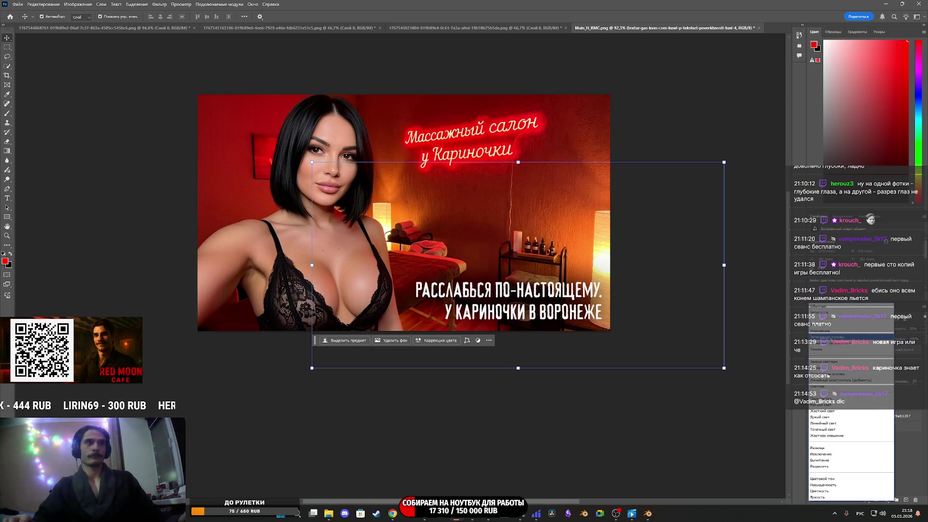
{"action": "left_click", "coordinate": [831, 342]}
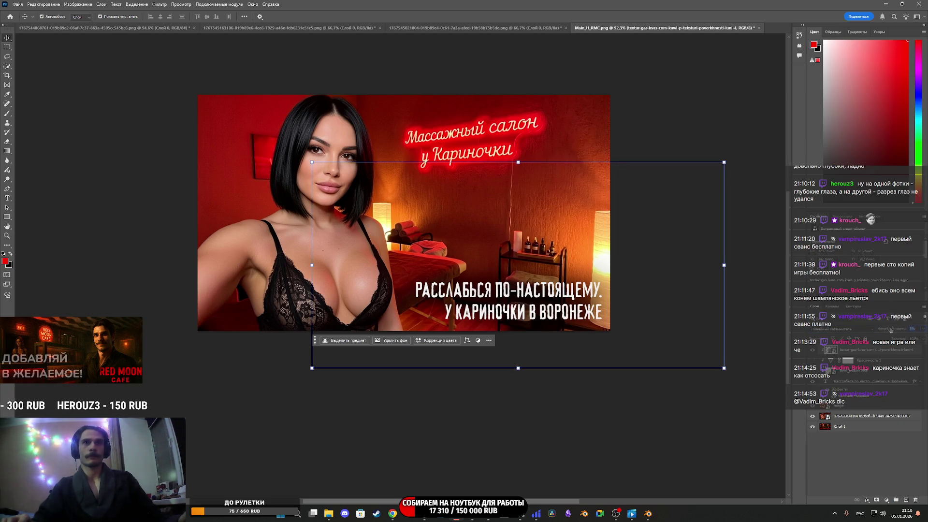
{"action": "left_click_drag", "start_coordinate": [891, 331], "coordinate": [898, 331]}
Deselect all layers, then reselect the slogan text layer and show its blend modes.
{"action": "left_click", "coordinate": [866, 456]}
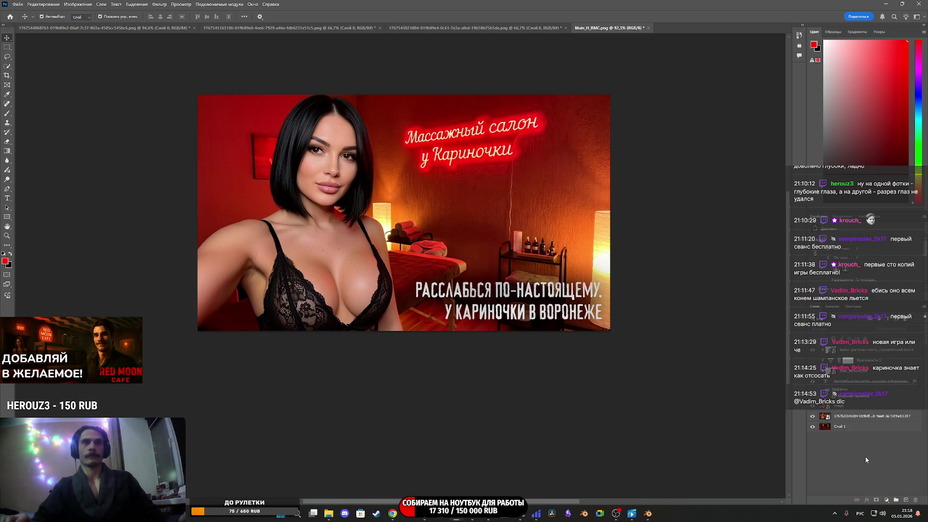
{"action": "scroll", "coordinate": [500, 286], "scroll_direction": "up", "scroll_amount": 5}
{"action": "scroll", "coordinate": [501, 287], "scroll_direction": "down", "scroll_amount": 5}
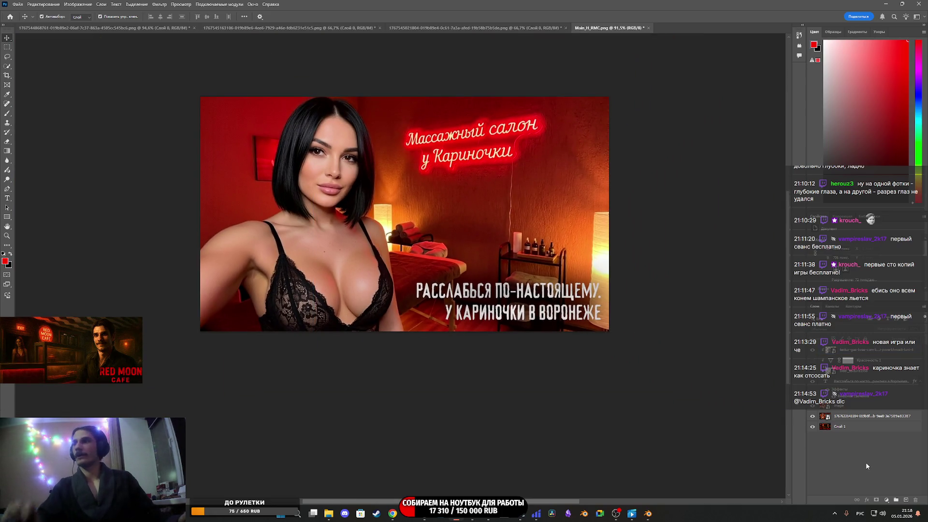
{"action": "left_click", "coordinate": [829, 381]}
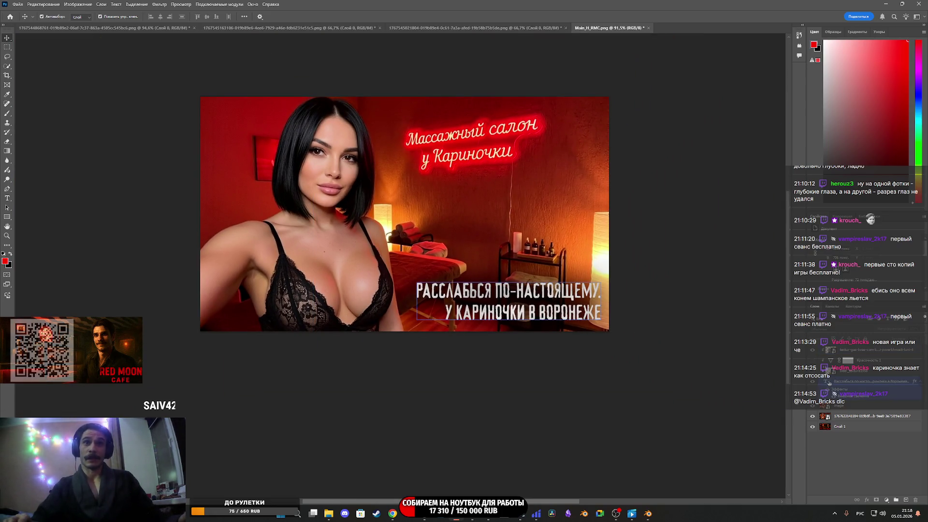
{"action": "left_click", "coordinate": [833, 331]}
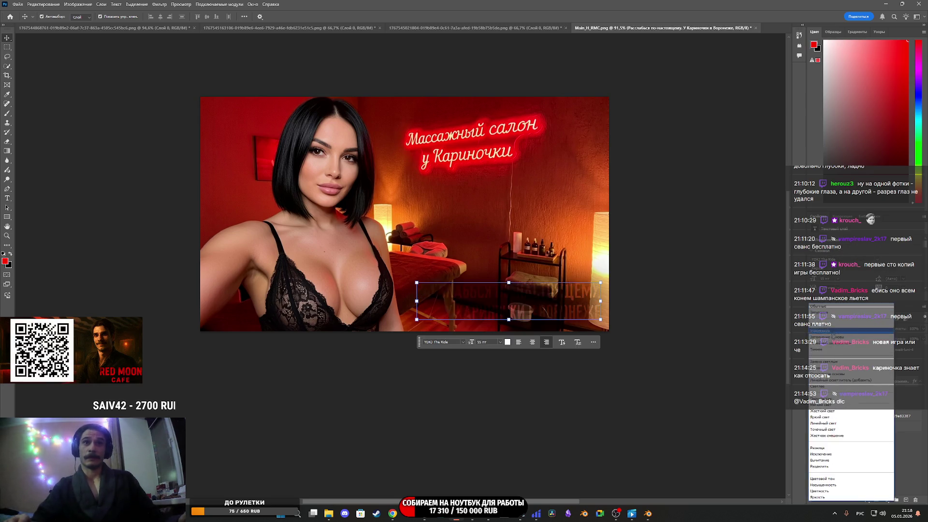
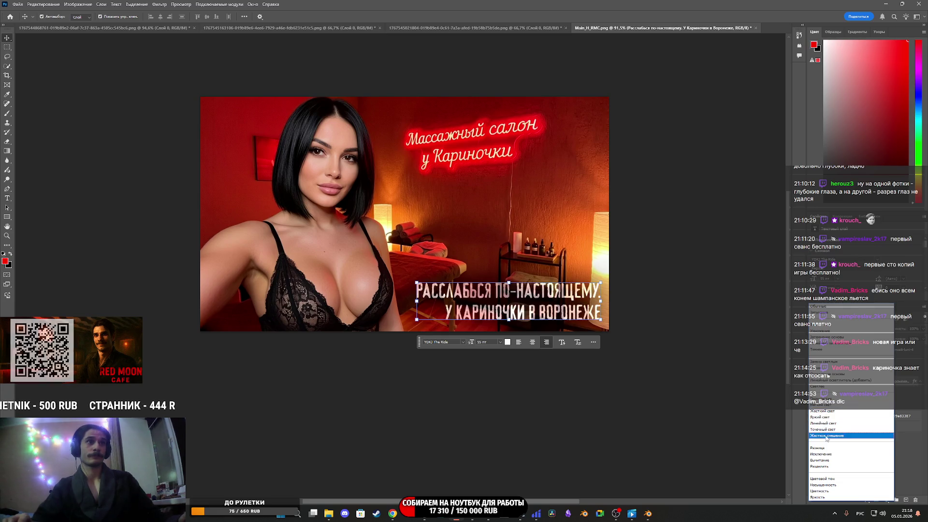
Keep the slogan's blend mode Normal and draw a wide bar across the poster's bottom.
{"action": "left_click", "coordinate": [836, 309]}
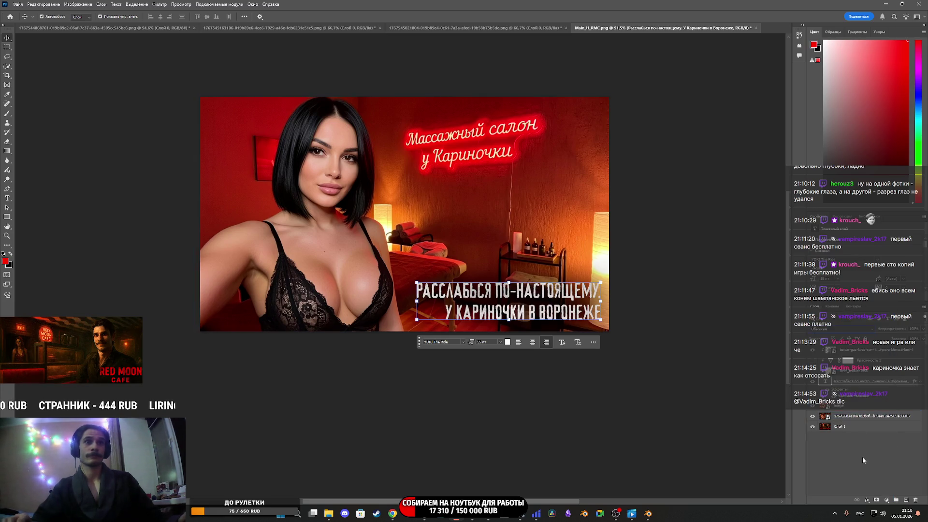
{"action": "left_click", "coordinate": [713, 394]}
{"action": "scroll", "coordinate": [498, 245], "scroll_direction": "down", "scroll_amount": 2}
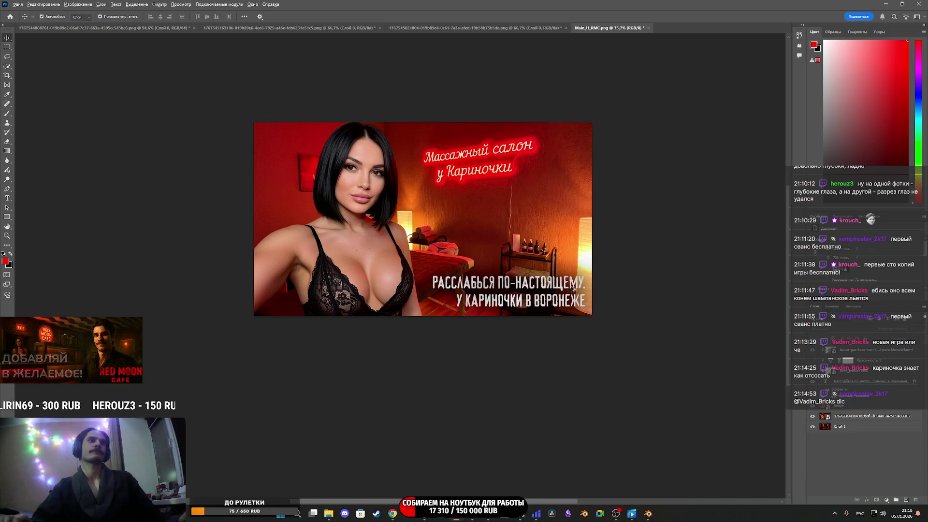
{"action": "scroll", "coordinate": [531, 271], "scroll_direction": "down", "scroll_amount": 3}
{"action": "scroll", "coordinate": [521, 255], "scroll_direction": "up", "scroll_amount": 5}
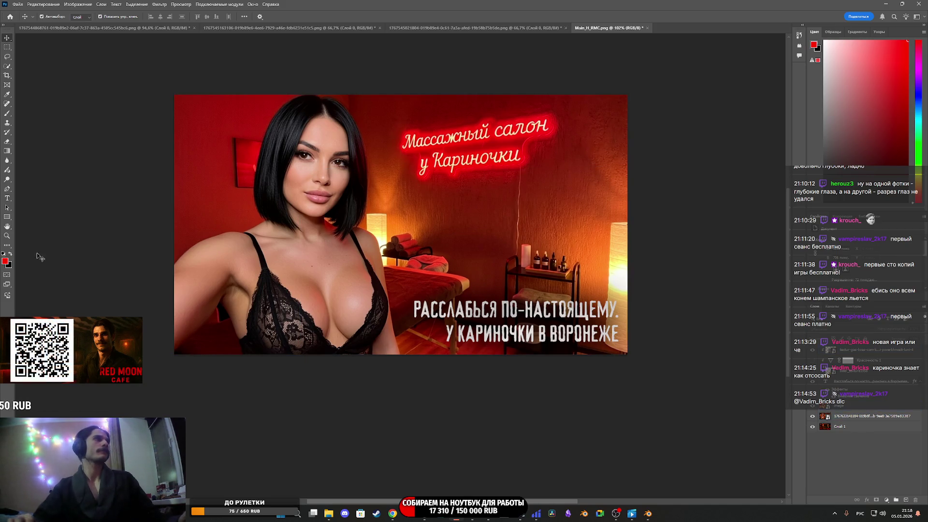
{"action": "left_click", "coordinate": [6, 219]}
{"action": "mouse_move", "coordinate": [164, 361]}
{"action": "left_mouse_down"}
{"action": "mouse_move", "coordinate": [339, 343]}
{"action": "mouse_move", "coordinate": [635, 335]}
{"action": "left_mouse_up"}
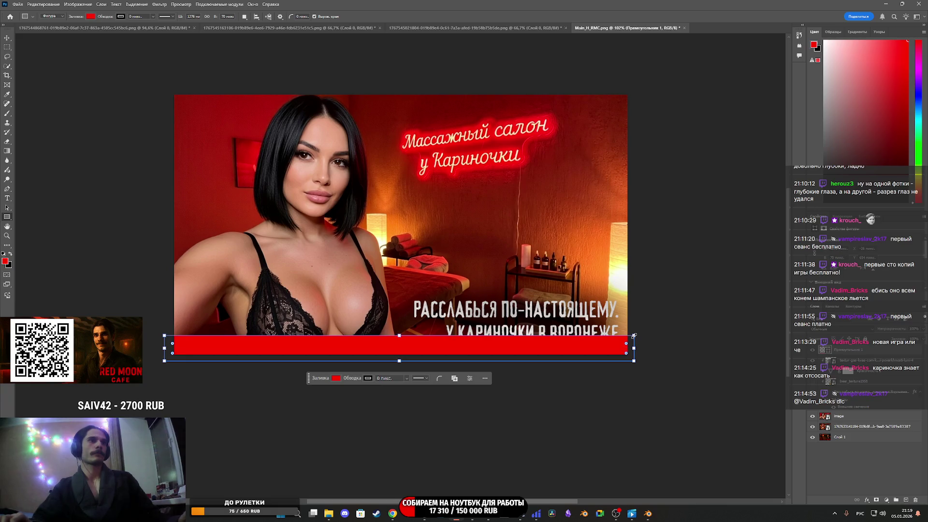
Select the photo layer and nudge it slightly on the canvas.
{"action": "key", "text": "v"}
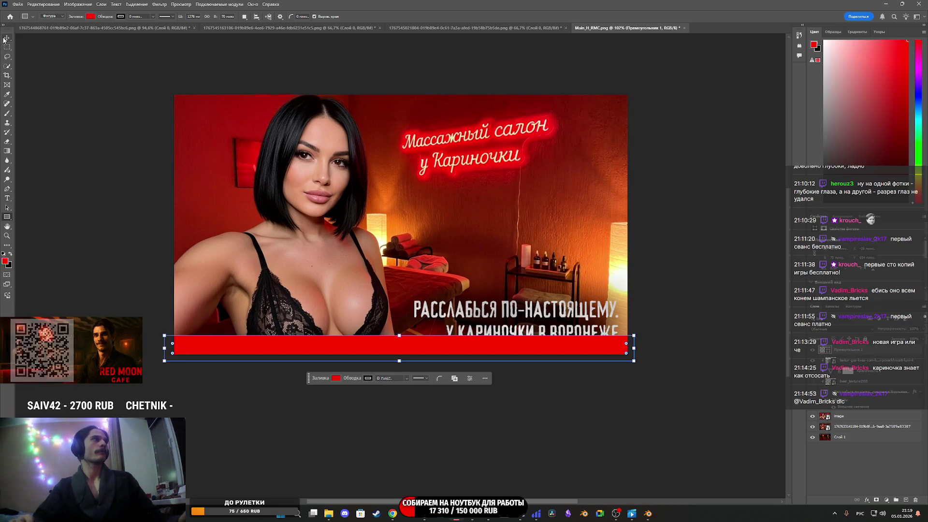
{"action": "left_click", "coordinate": [555, 320]}
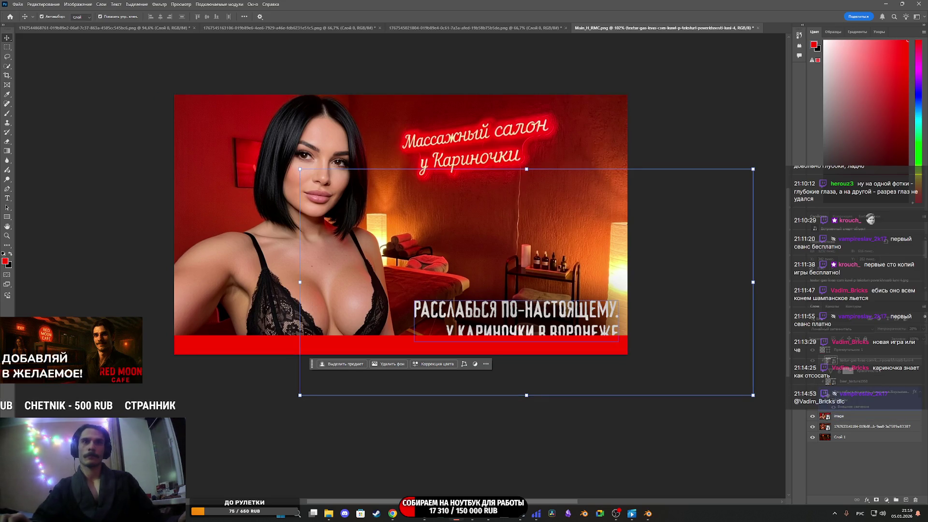
{"action": "left_click", "coordinate": [527, 276]}
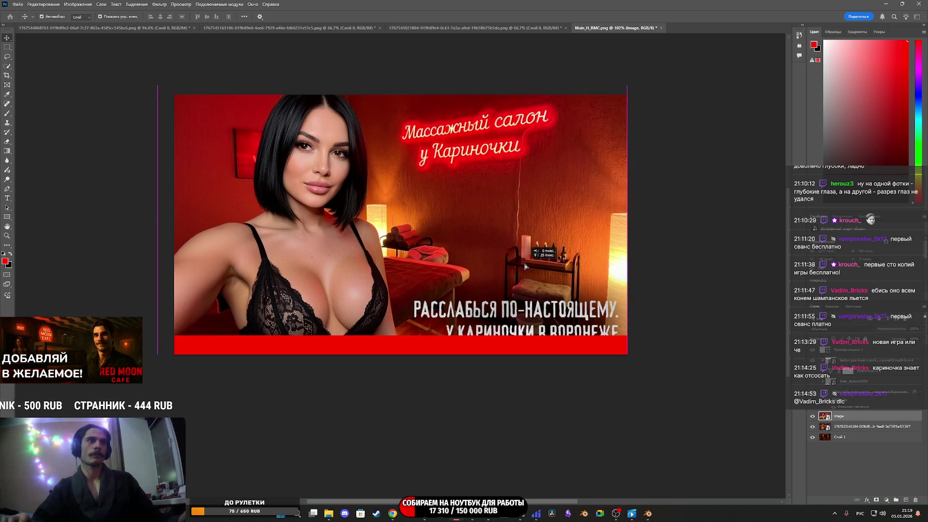
{"action": "left_click", "coordinate": [528, 312]}
{"action": "mouse_move", "coordinate": [519, 312]}
{"action": "left_mouse_down"}
{"action": "mouse_move", "coordinate": [523, 296]}
{"action": "mouse_move", "coordinate": [521, 311]}
{"action": "left_mouse_up"}
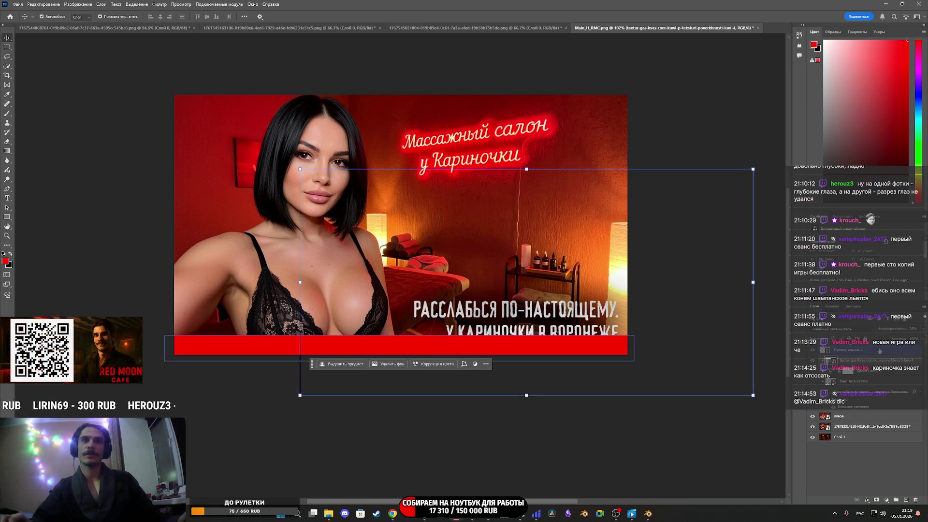
Lift the slogan and red bar, snap the bar to the bottom edge, and start text on it.
{"action": "left_click", "coordinate": [846, 349]}
{"action": "left_click", "coordinate": [867, 402], "text": "shift"}
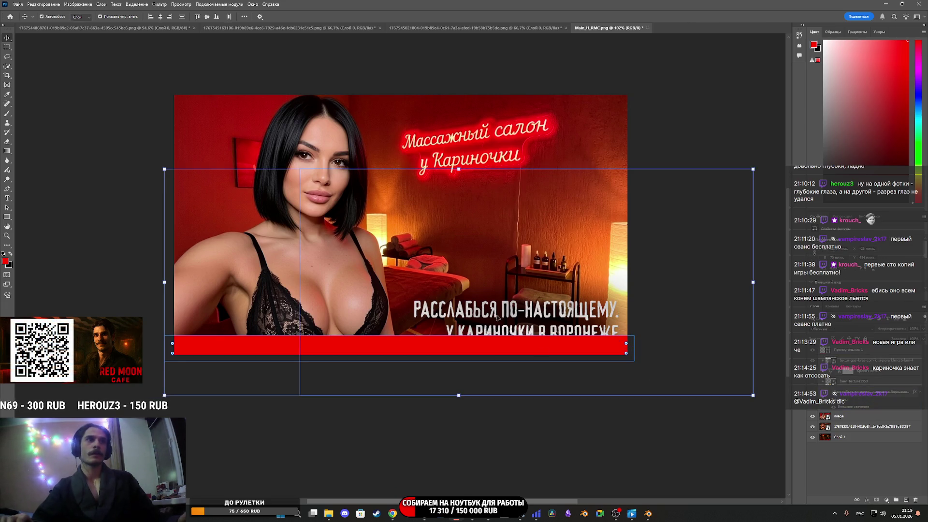
{"action": "left_click_drag", "start_coordinate": [485, 316], "coordinate": [478, 294]}
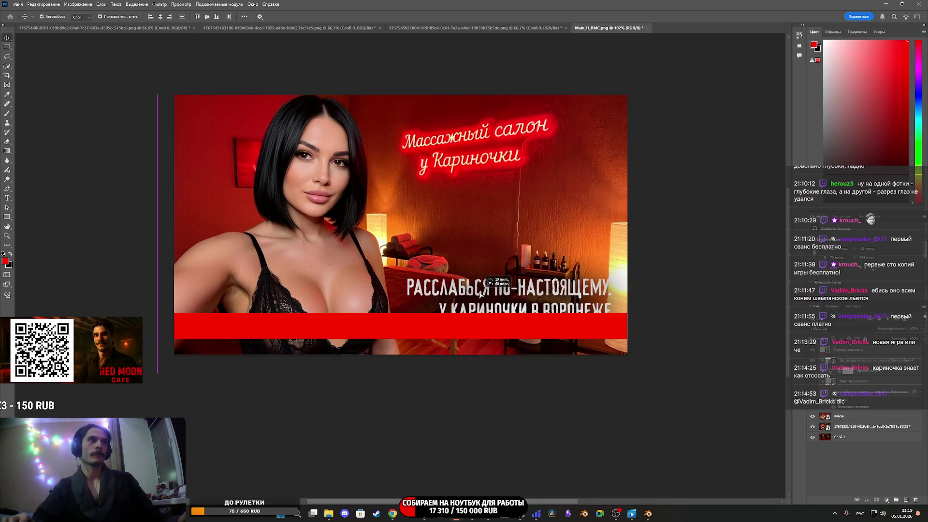
{"action": "left_click", "coordinate": [438, 323]}
{"action": "left_click_drag", "start_coordinate": [438, 323], "coordinate": [431, 342]}
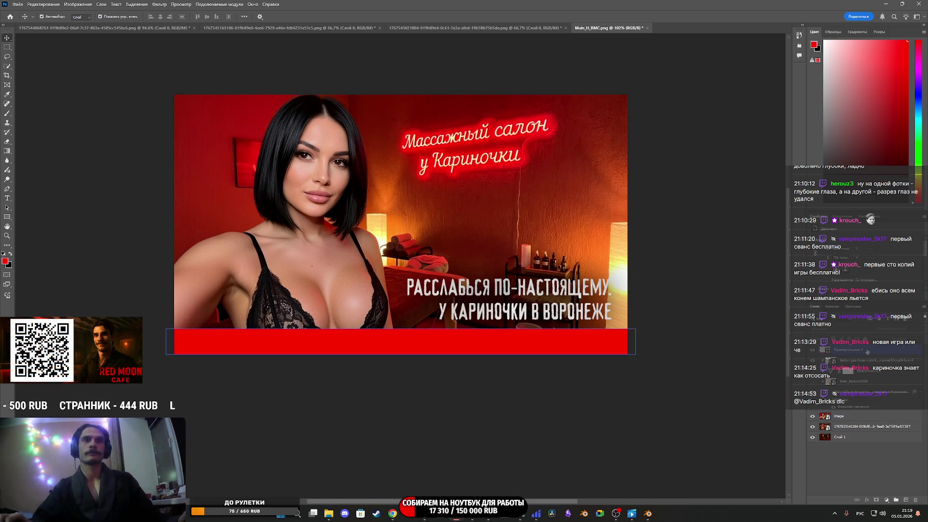
{"action": "left_click", "coordinate": [7, 199]}
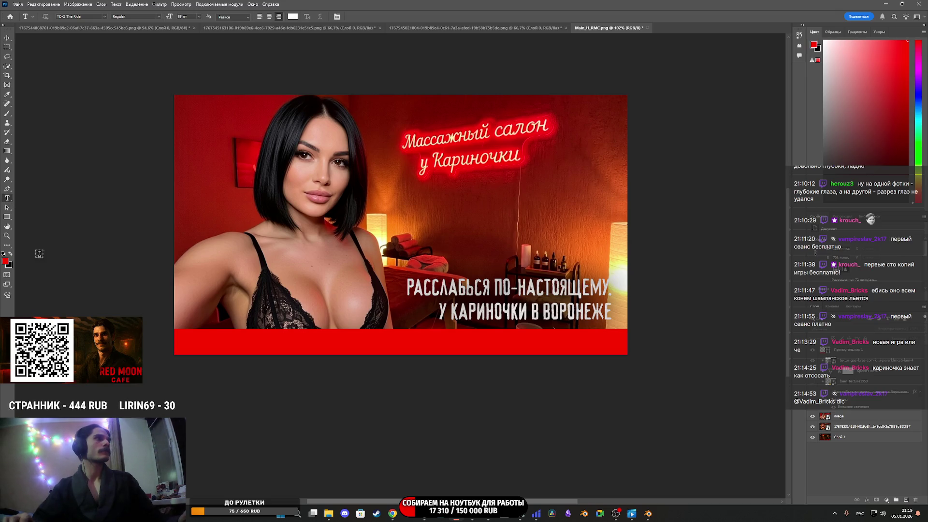
{"action": "left_click", "coordinate": [256, 342]}
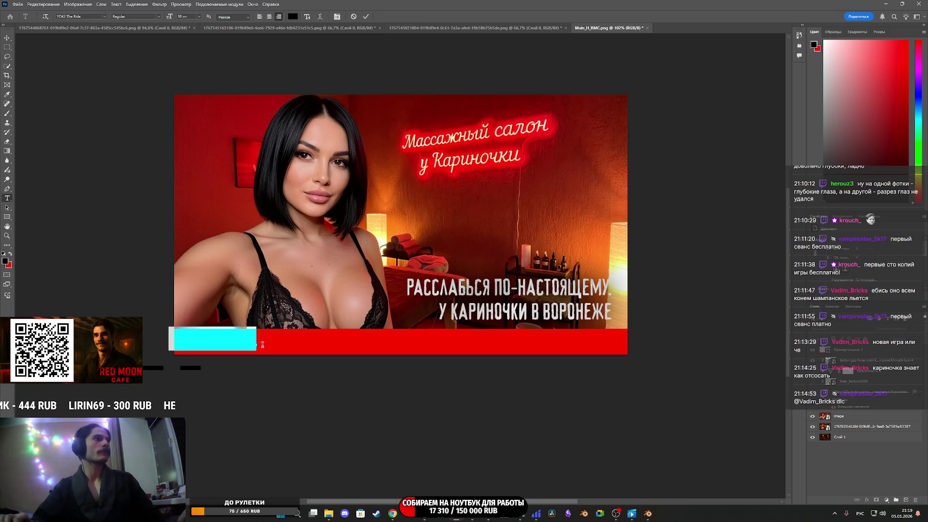
Select the Grok sample lines: massage tagline, Voronezh address placeholder and phone.
{"action": "mouse_move", "coordinate": [392, 515]}
{"action": "left_click", "coordinate": [392, 489]}
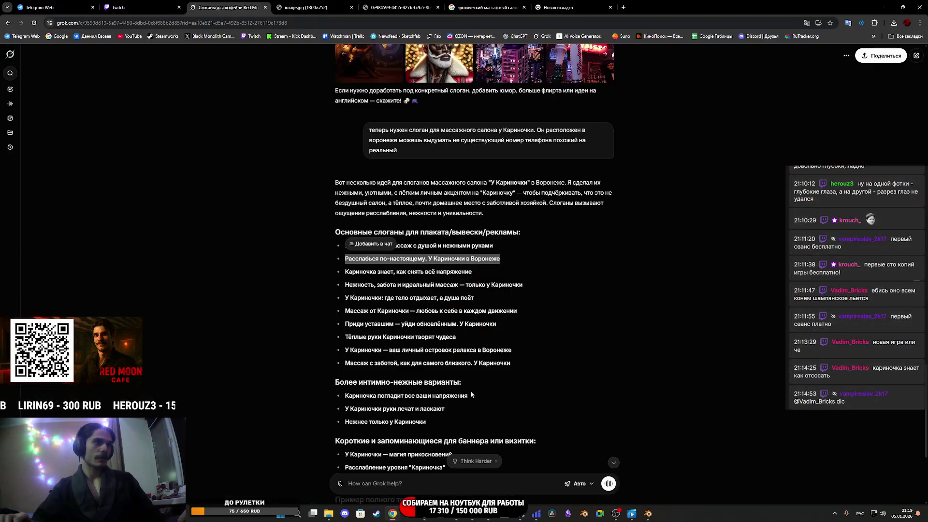
{"action": "scroll", "coordinate": [460, 382], "scroll_direction": "down", "scroll_amount": 5}
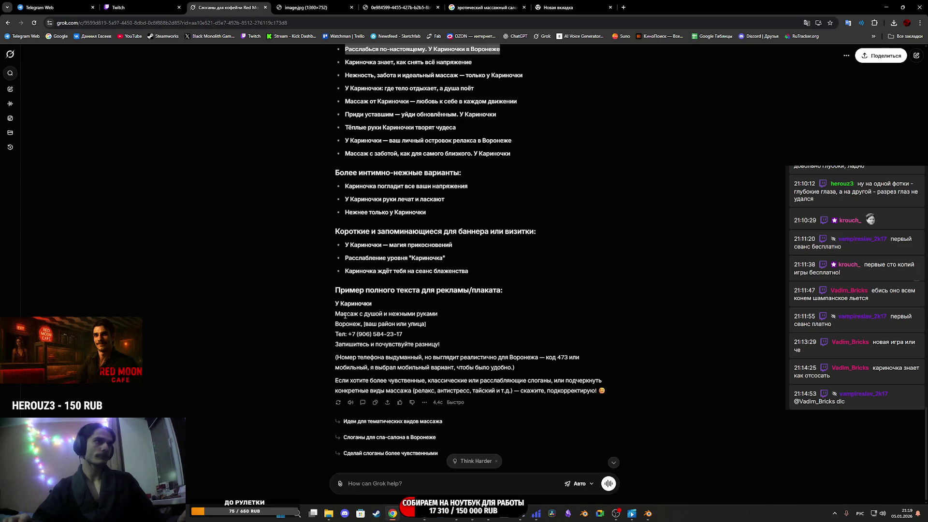
{"action": "mouse_move", "coordinate": [338, 314]}
{"action": "left_mouse_down"}
{"action": "mouse_move", "coordinate": [416, 315]}
{"action": "mouse_move", "coordinate": [399, 333]}
{"action": "left_mouse_up"}
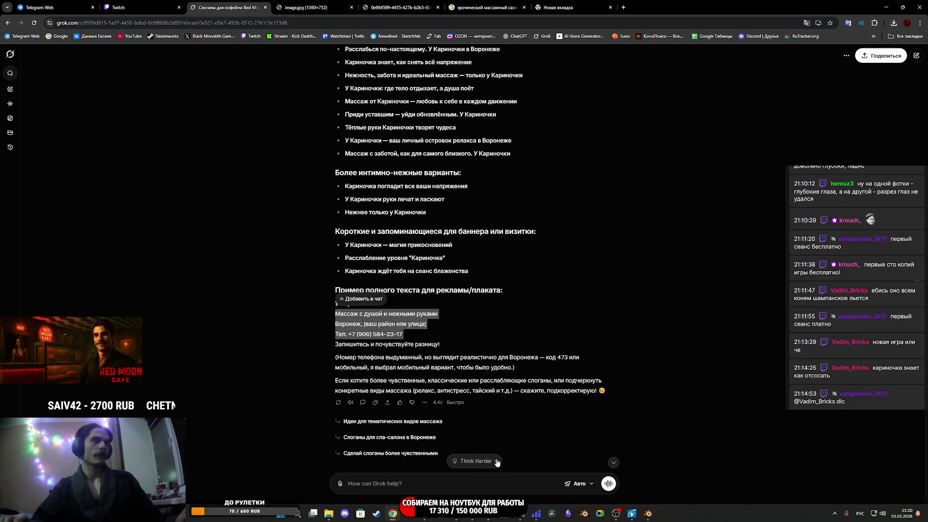
Paste the copied ad text into the poster and commit it.
{"action": "mouse_move", "coordinate": [472, 519]}
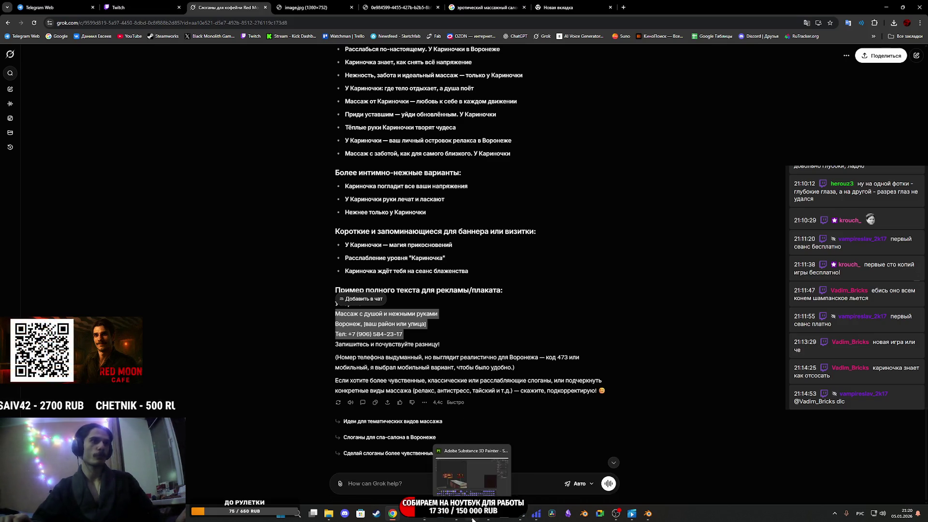
{"action": "left_click", "coordinate": [456, 518]}
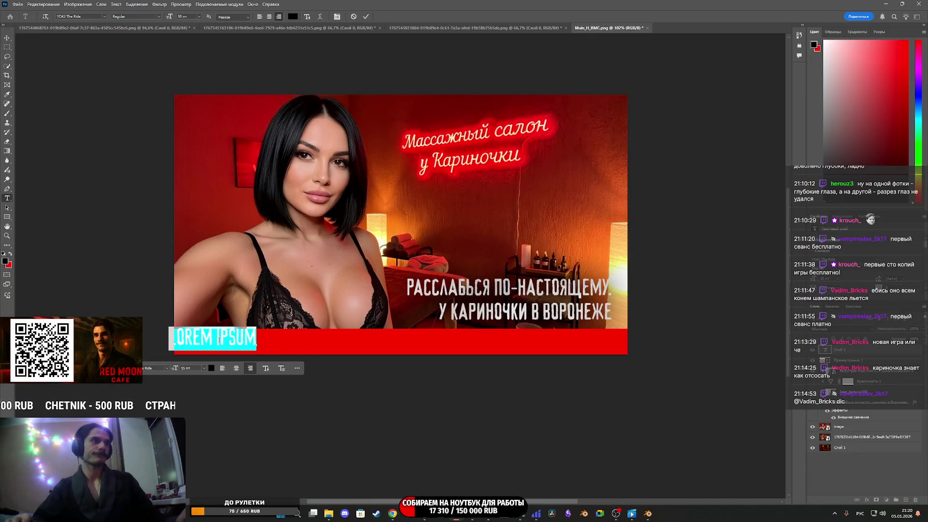
{"action": "key", "text": "ctrl+v"}
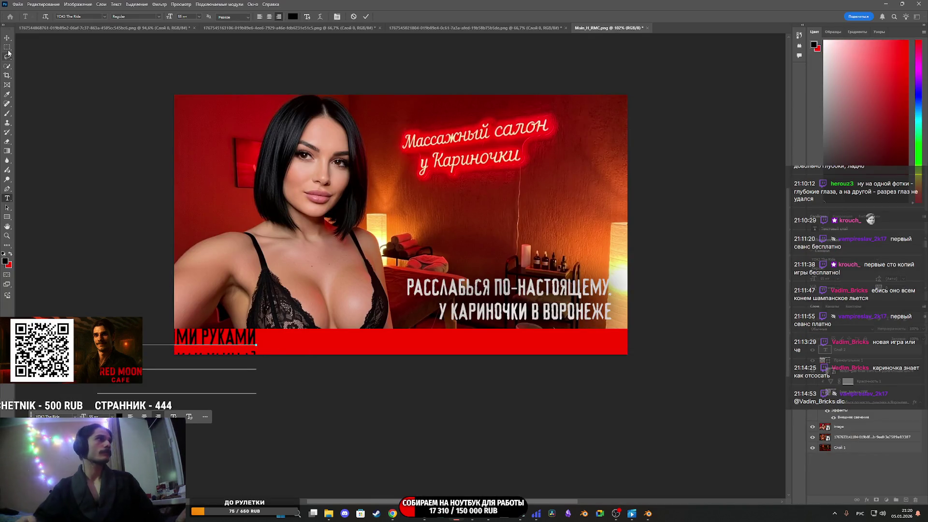
{"action": "left_click", "coordinate": [7, 38]}
{"action": "mouse_move", "coordinate": [224, 343]}
{"action": "left_mouse_down"}
{"action": "mouse_move", "coordinate": [372, 319]}
{"action": "mouse_move", "coordinate": [460, 261]}
{"action": "mouse_move", "coordinate": [436, 212]}
{"action": "mouse_move", "coordinate": [453, 224]}
{"action": "left_mouse_up"}
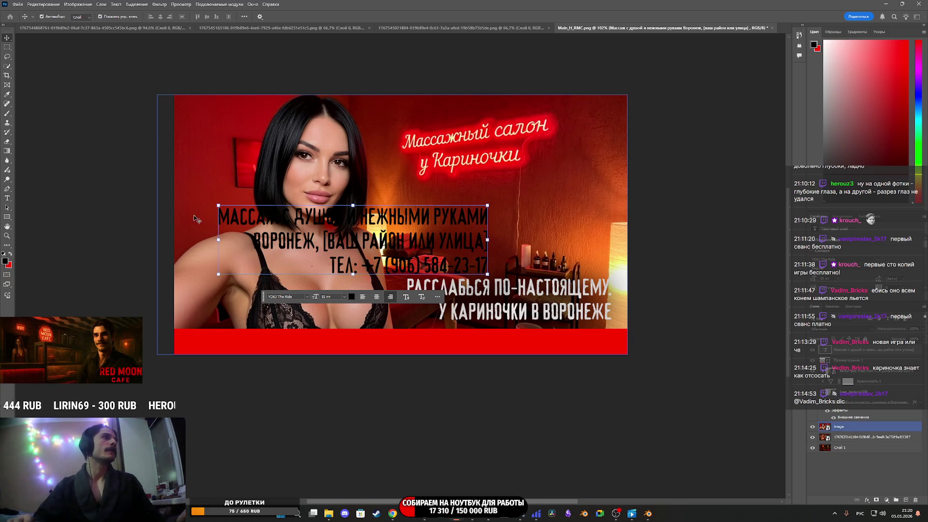
Set the pasted text to 36 pt and move it onto the red bar.
{"action": "left_click", "coordinate": [833, 279]}
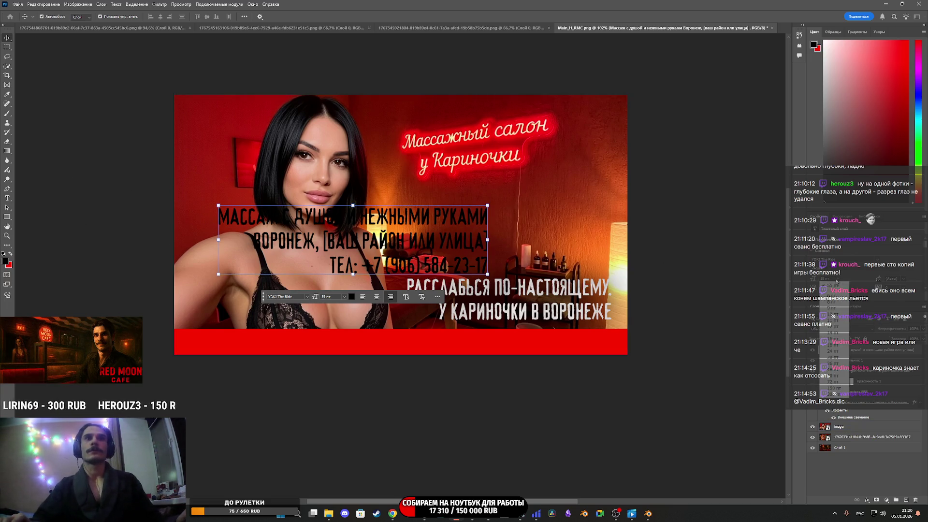
{"action": "left_click", "coordinate": [834, 351]}
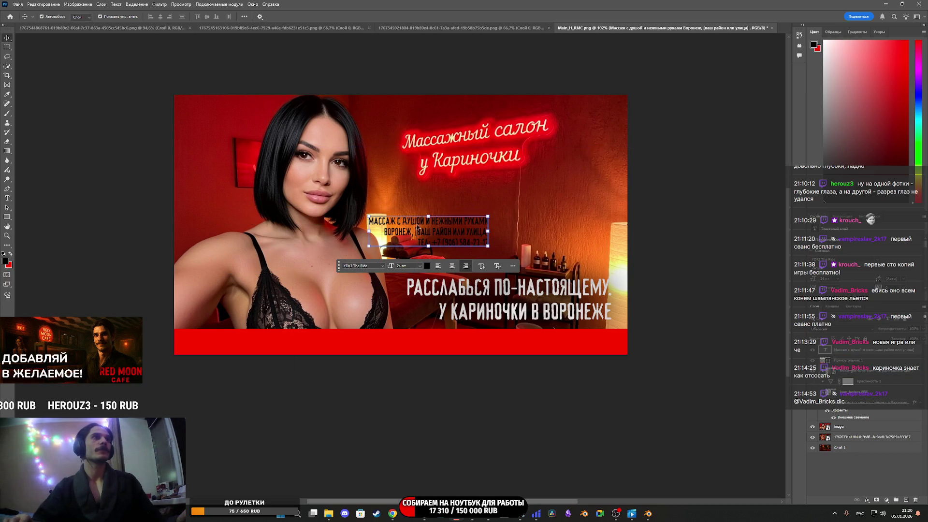
{"action": "left_click", "coordinate": [838, 280]}
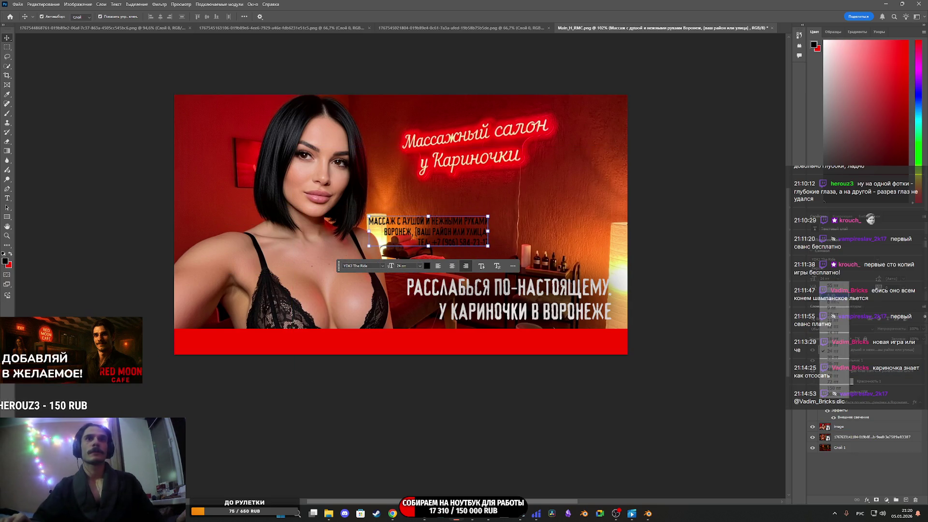
{"action": "left_click", "coordinate": [839, 363]}
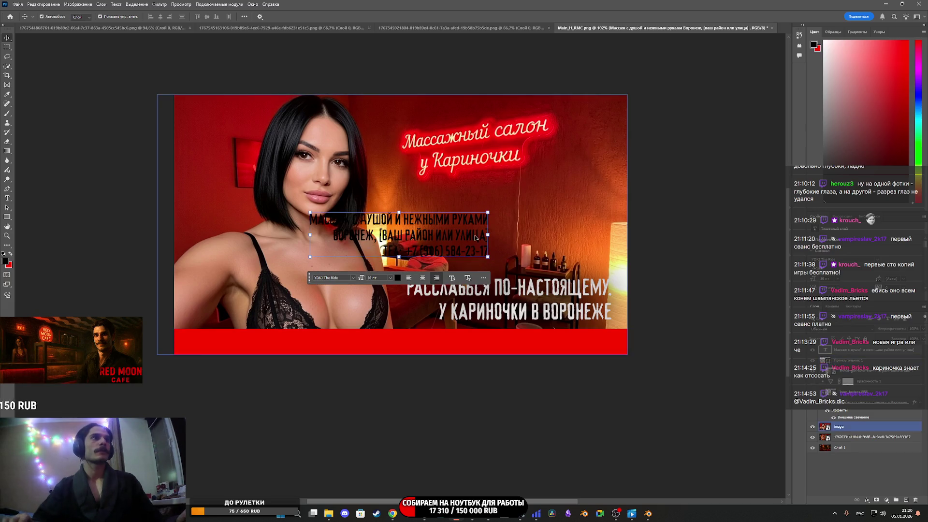
{"action": "mouse_move", "coordinate": [465, 223]}
{"action": "left_mouse_down"}
{"action": "mouse_move", "coordinate": [334, 340]}
{"action": "mouse_move", "coordinate": [311, 342]}
{"action": "left_mouse_up"}
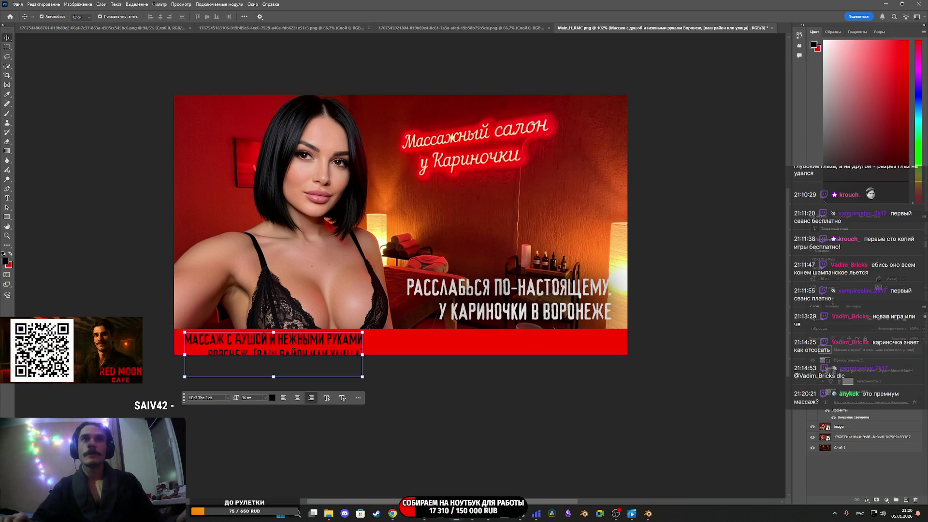
Join the phone line onto the banner line and shift the text right along the bar.
{"action": "left_click", "coordinate": [7, 199]}
{"action": "left_click", "coordinate": [210, 352]}
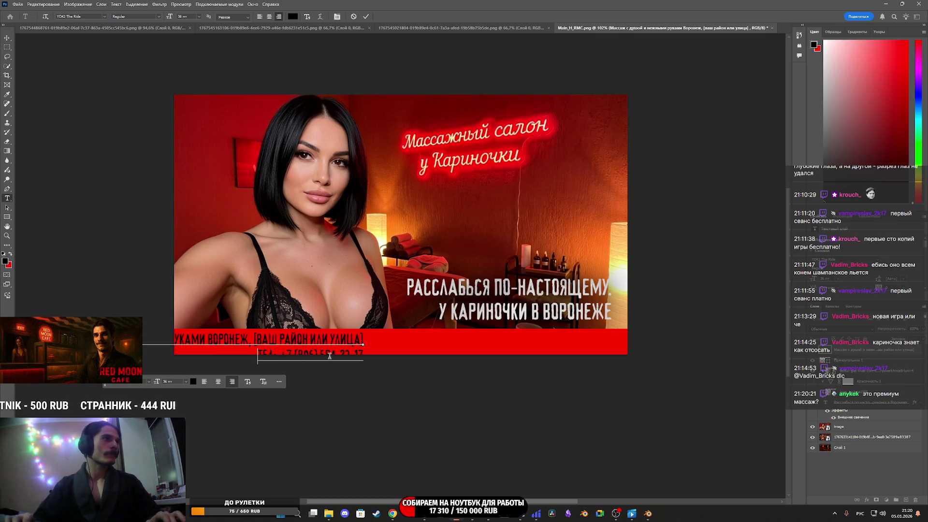
{"action": "key", "text": "BackSpace"}
{"action": "left_click", "coordinate": [6, 38]}
{"action": "left_click_drag", "start_coordinate": [214, 341], "coordinate": [525, 346]}
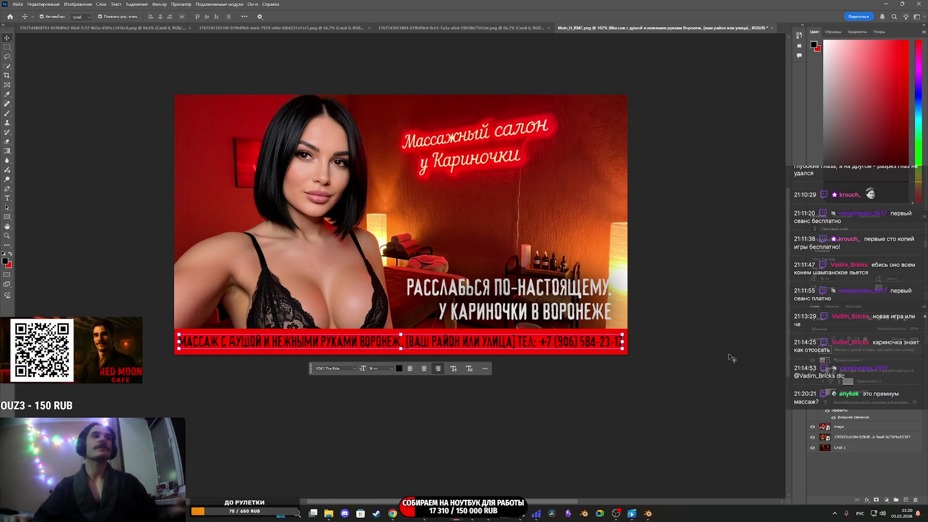
Replace the address placeholder and period after ВОРОНЕЖ with a comma, then centre the line.
{"action": "left_click_drag", "start_coordinate": [401, 335], "coordinate": [397, 348]}
{"action": "key", "text": "ctrl+z"}
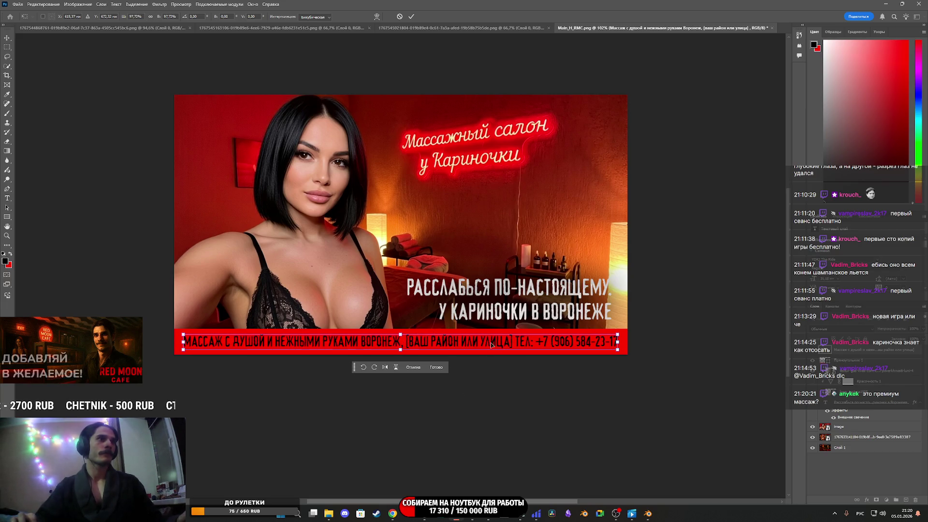
{"action": "key", "text": "Return"}
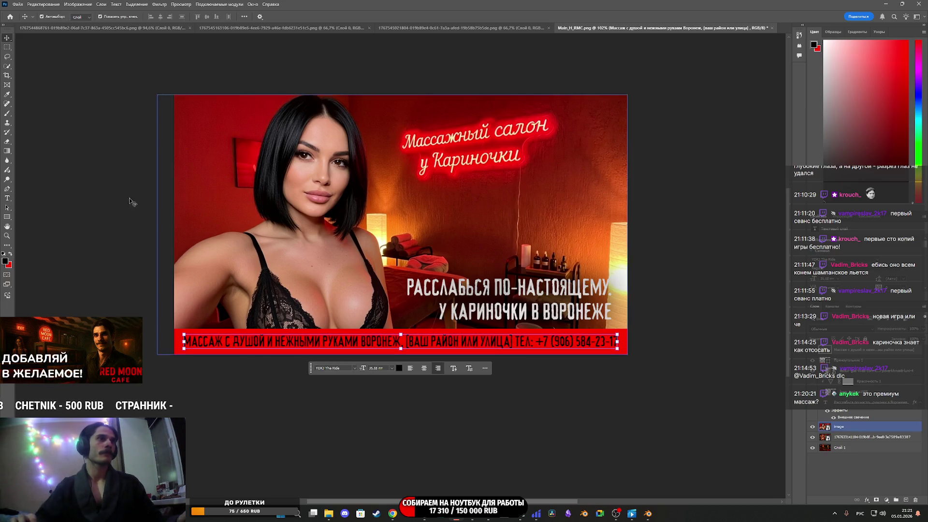
{"action": "left_click", "coordinate": [7, 198]}
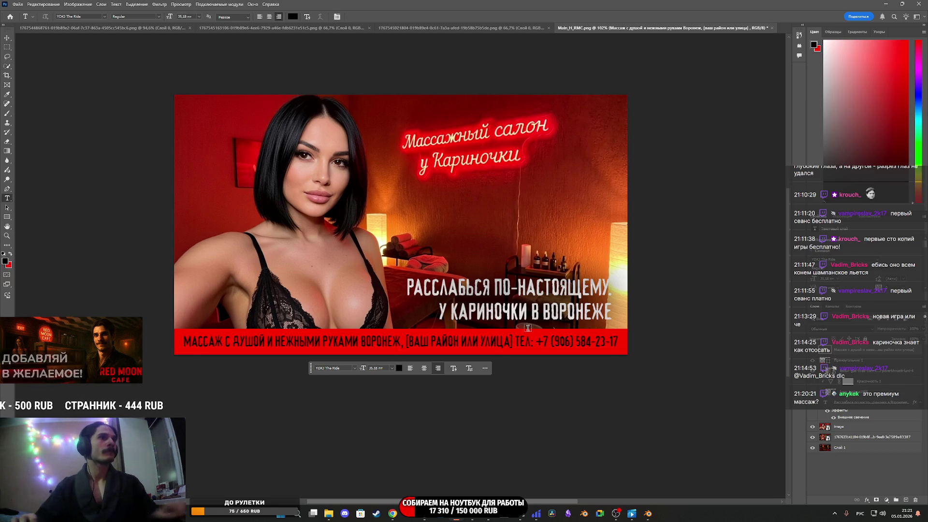
{"action": "left_click_drag", "start_coordinate": [513, 342], "coordinate": [405, 342]}
{"action": "key", "text": "BackSpace"}
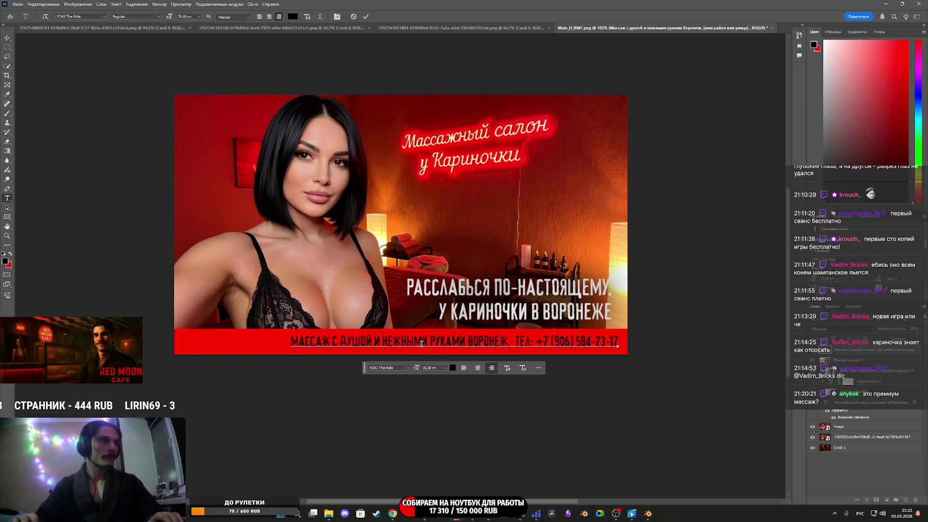
{"action": "key", "text": "BackSpace"}
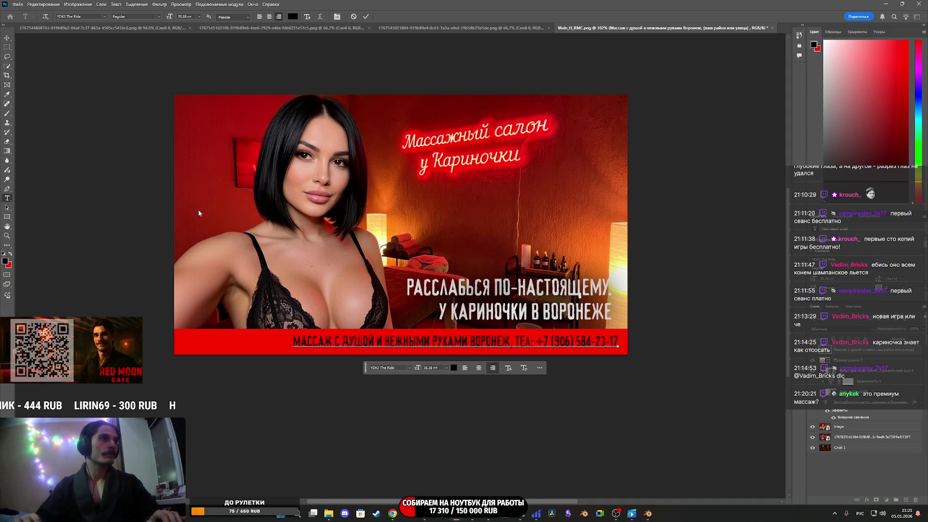
{"action": "type", "text": ","}
{"action": "key", "text": "ctrl+Return"}
{"action": "left_click_drag", "start_coordinate": [412, 345], "coordinate": [378, 348]}
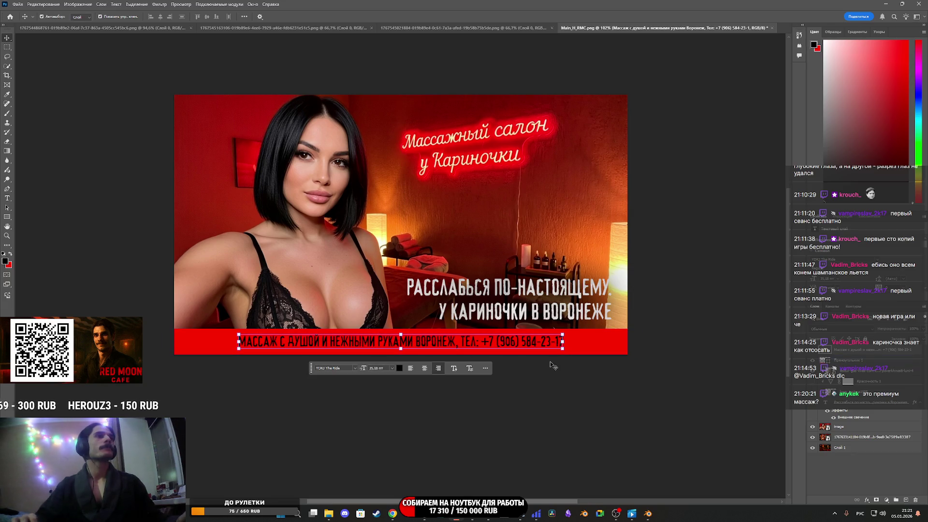
Set the bottom text to 60 pt and squeeze it horizontally to fit the red strip.
{"action": "left_click", "coordinate": [836, 279]}
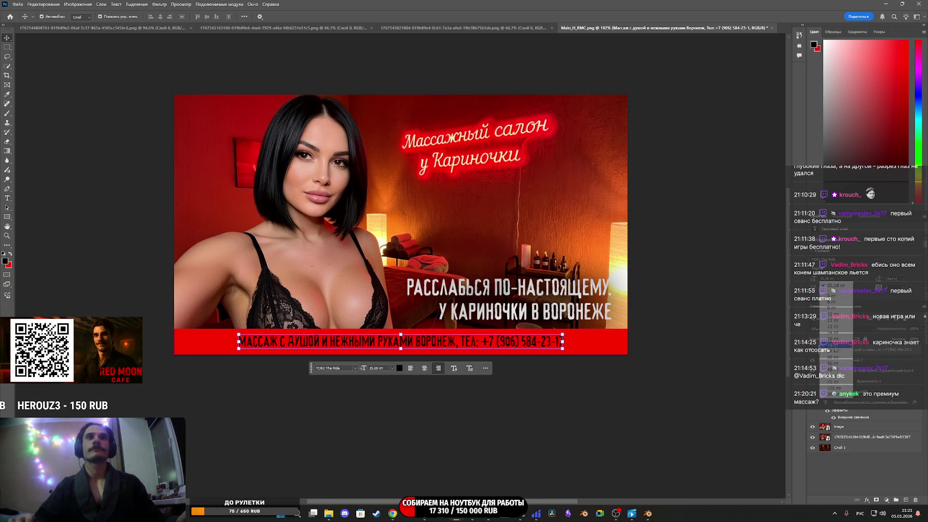
{"action": "left_click", "coordinate": [838, 376]}
{"action": "left_click_drag", "start_coordinate": [459, 341], "coordinate": [610, 344]}
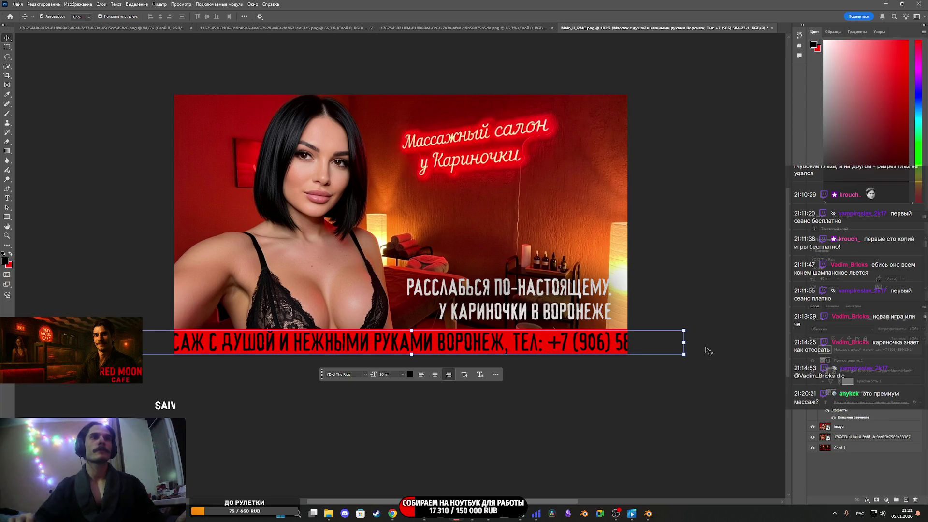
{"action": "left_click_drag", "start_coordinate": [684, 343], "coordinate": [627, 343]}
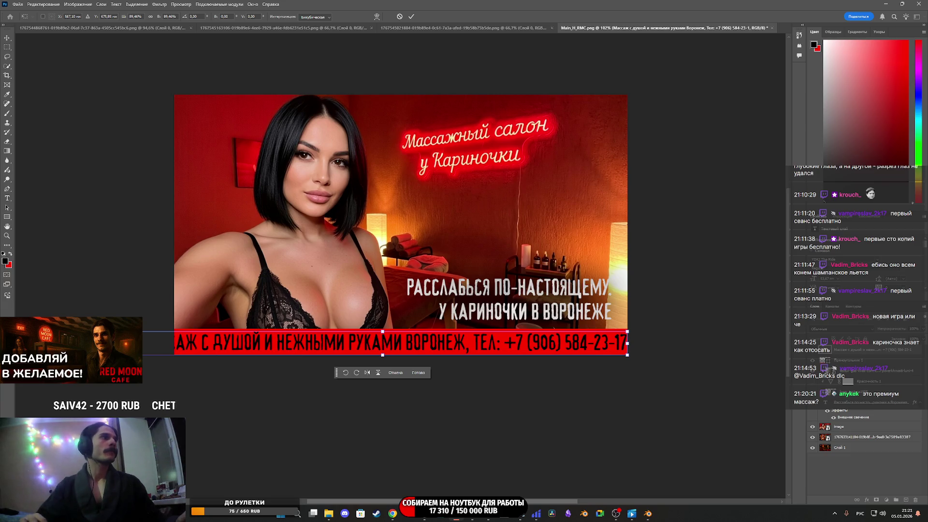
{"action": "left_click_drag", "start_coordinate": [143, 343], "coordinate": [179, 343]}
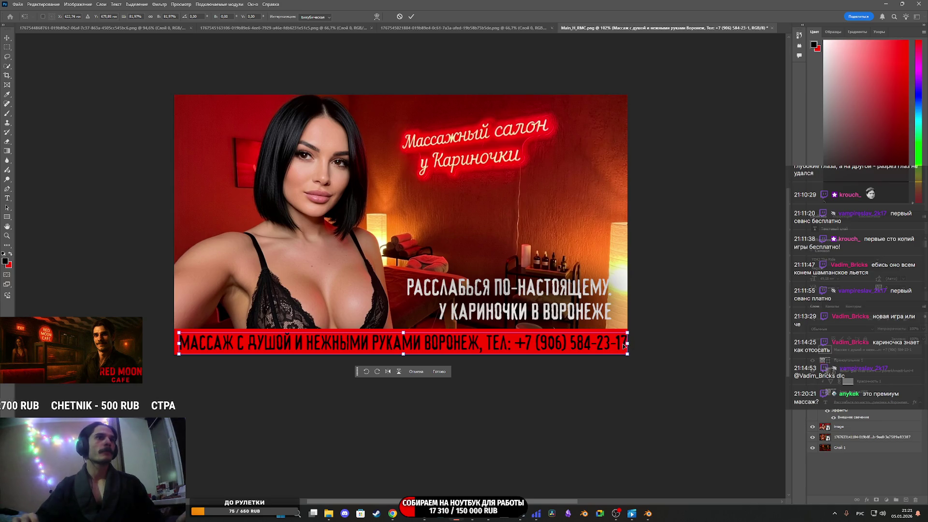
{"action": "left_click_drag", "start_coordinate": [627, 342], "coordinate": [619, 343]}
{"action": "left_click_drag", "start_coordinate": [481, 347], "coordinate": [471, 345]}
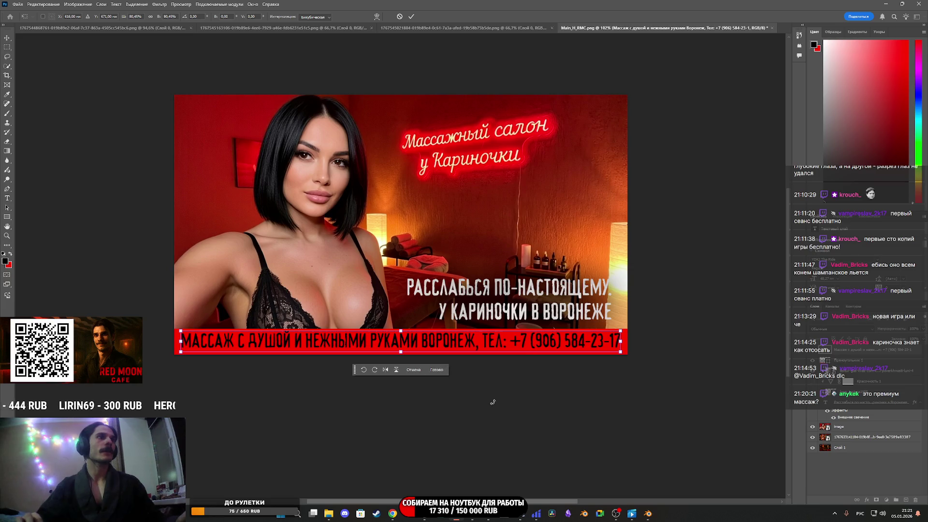
{"action": "key", "text": "Return"}
{"action": "left_click", "coordinate": [197, 207]}
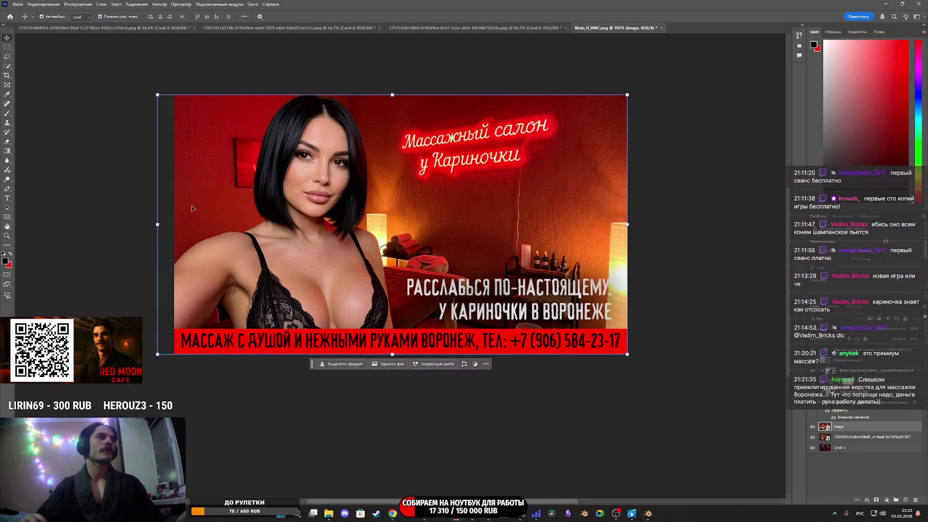
Nudge the bottom text slightly down in the red strip and zoom out to the whole banner.
{"action": "scroll", "coordinate": [399, 356], "scroll_direction": "up", "scroll_amount": 3}
{"action": "left_click_drag", "start_coordinate": [399, 356], "coordinate": [405, 359]}
{"action": "left_click", "coordinate": [611, 382]}
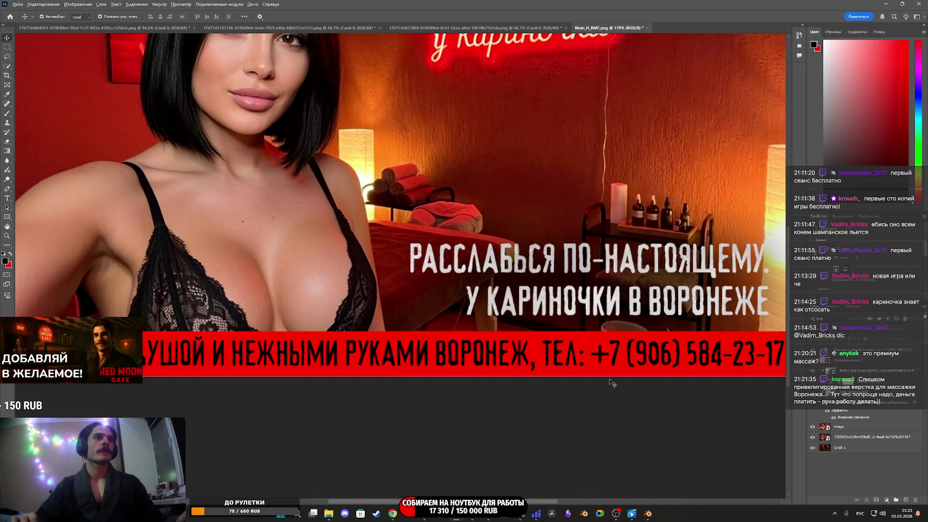
{"action": "scroll", "coordinate": [612, 382], "scroll_direction": "down", "scroll_amount": 5}
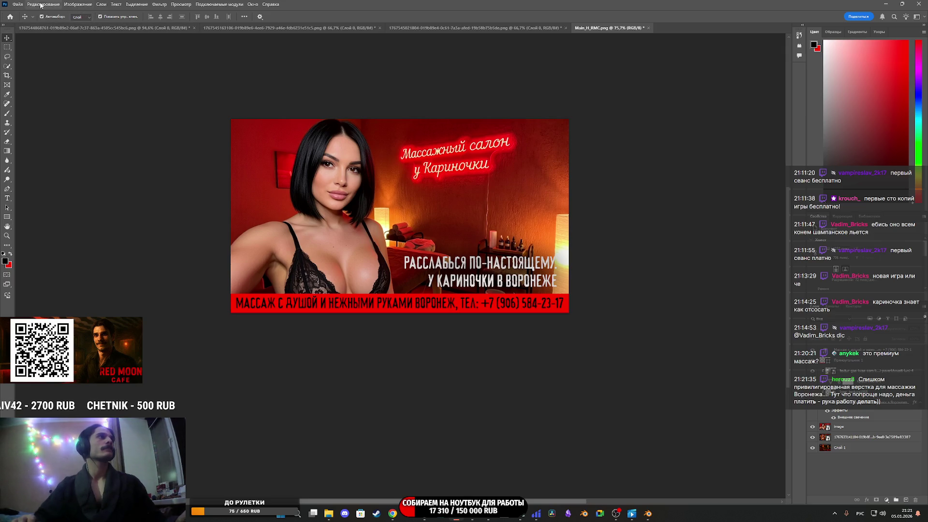
{"action": "left_click", "coordinate": [17, 4]}
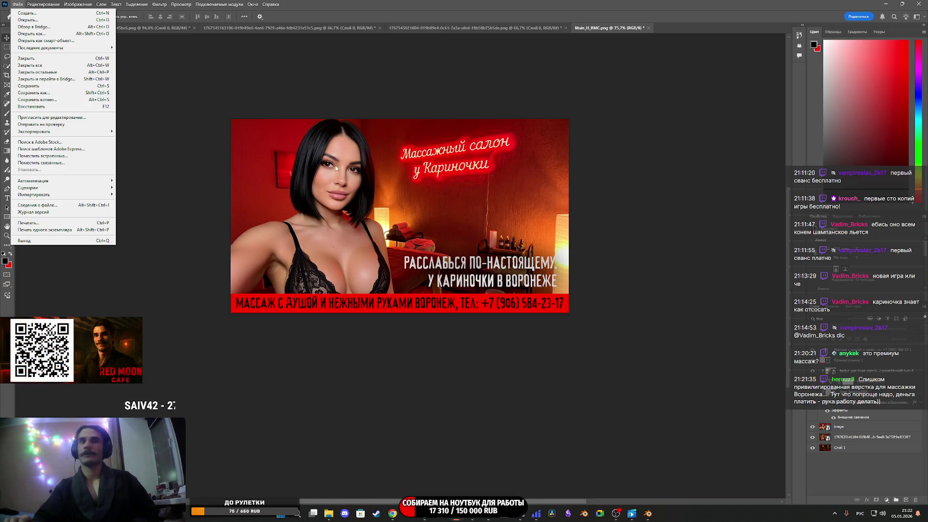
Export the banner as Main_H_RMC.png into the Street_Props folder.
{"action": "left_click", "coordinate": [19, 4]}
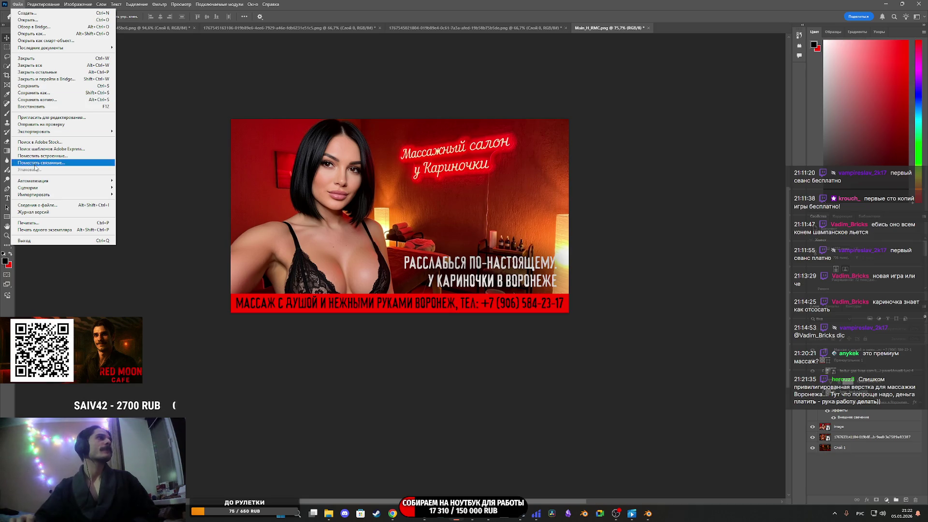
{"action": "mouse_move", "coordinate": [58, 132]}
{"action": "left_click", "coordinate": [186, 139]}
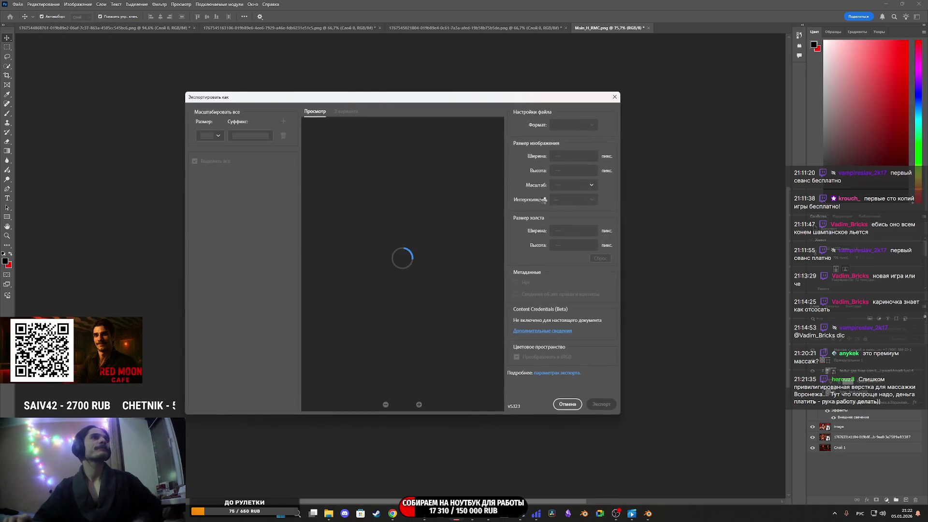
{"action": "left_click", "coordinate": [600, 406]}
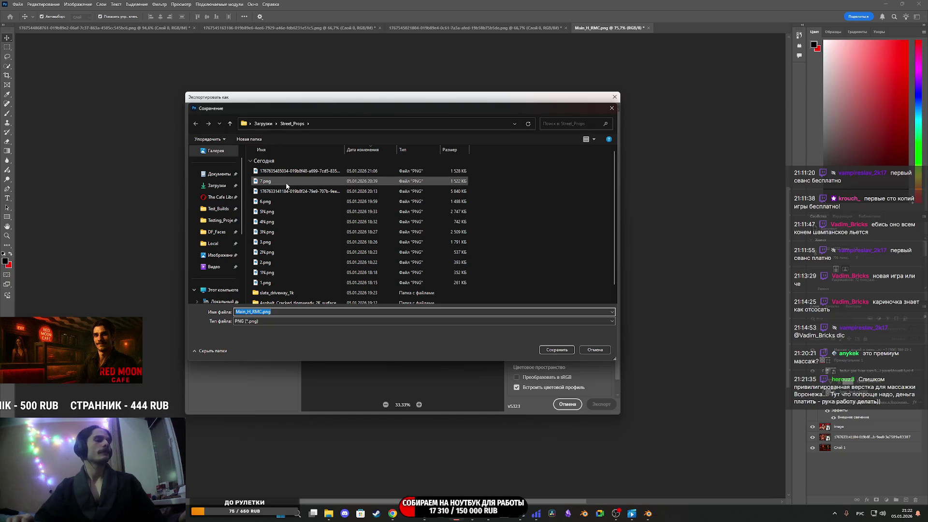
{"action": "left_click", "coordinate": [557, 350]}
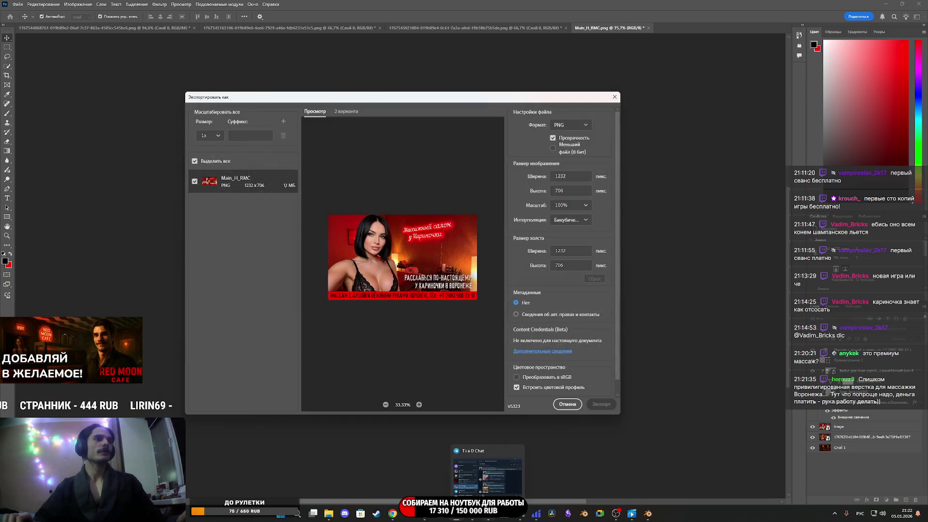
{"action": "mouse_move", "coordinate": [424, 513]}
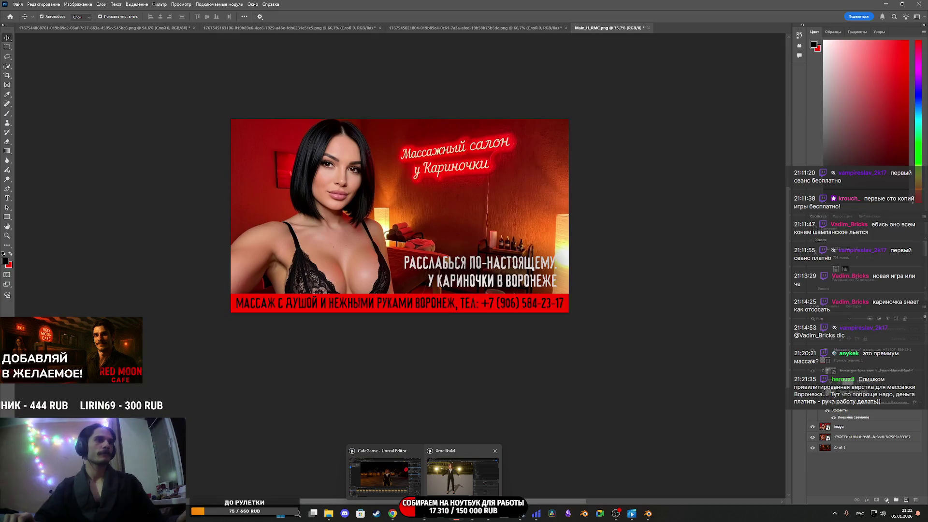
{"action": "left_click", "coordinate": [476, 519]}
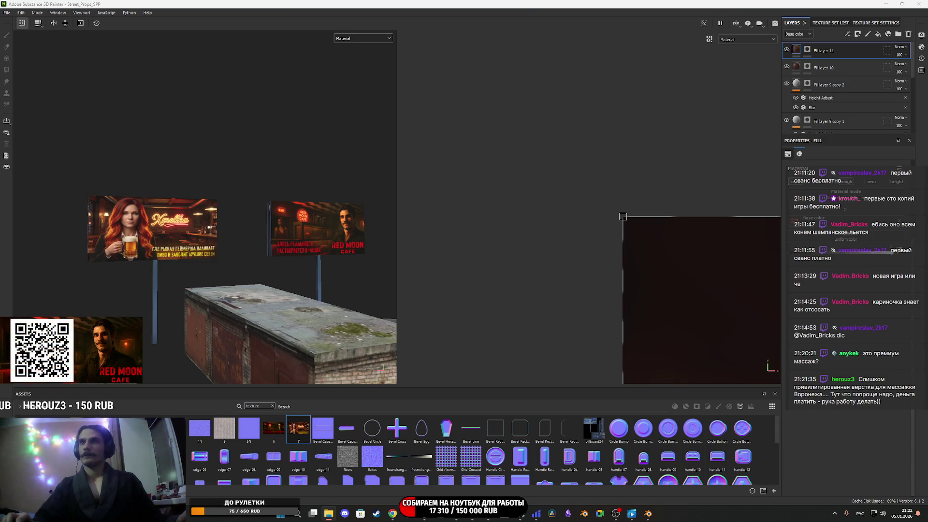
Import 8.png as a texture into the Street_Props_SPP project.
{"action": "left_click_drag", "start_coordinate": [810, 401], "coordinate": [624, 450]}
{"action": "left_click", "coordinate": [552, 342]}
{"action": "left_click", "coordinate": [550, 362]}
{"action": "left_click", "coordinate": [557, 183]}
{"action": "left_click", "coordinate": [562, 211]}
{"action": "left_click", "coordinate": [520, 353]}
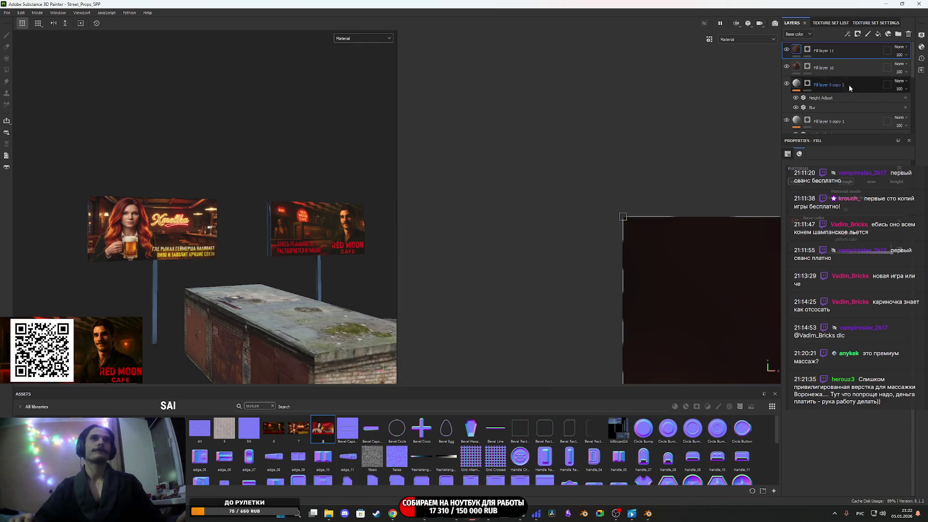
Add Fill layer 12 using texture 8 as Base Color, with a black mask.
{"action": "left_click", "coordinate": [879, 36]}
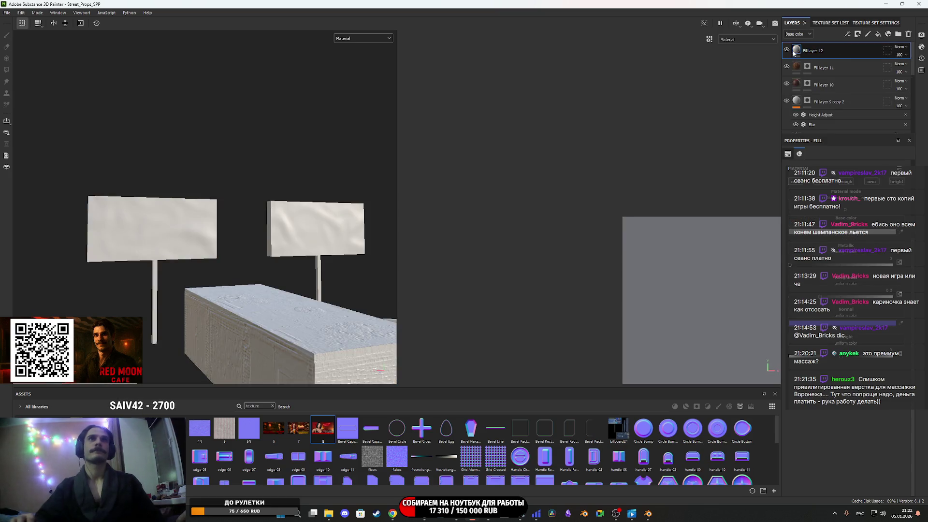
{"action": "left_click_drag", "start_coordinate": [323, 427], "coordinate": [835, 220]}
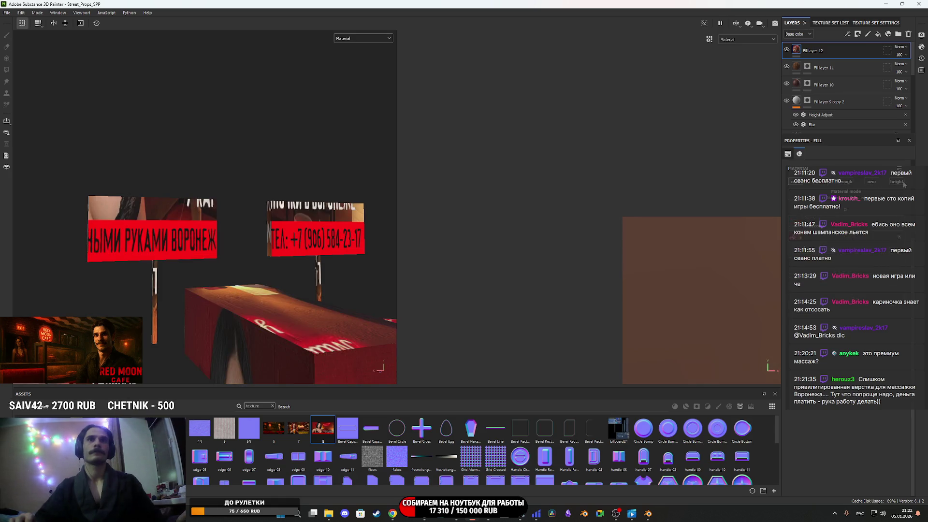
{"action": "right_click", "coordinate": [796, 52]}
{"action": "left_click", "coordinate": [822, 62]}
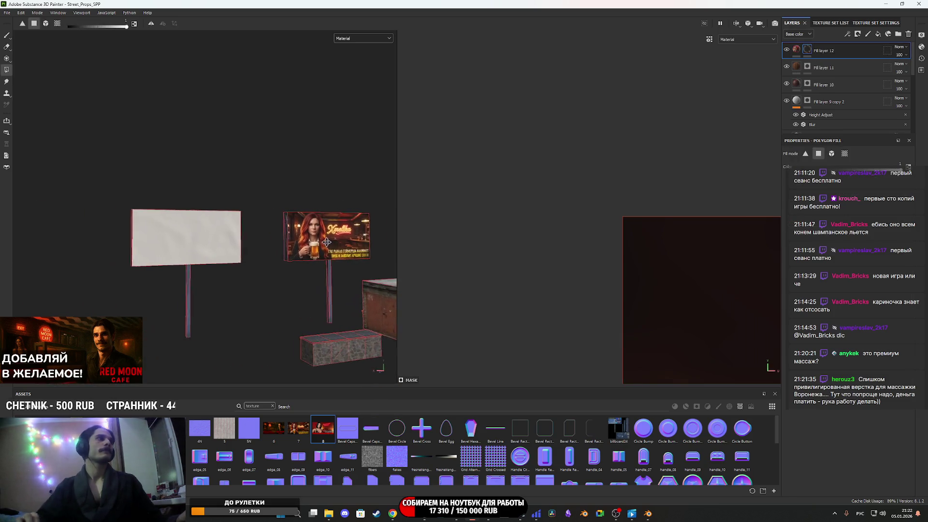
Reveal the banner on the left billboard face and scale the fill texture to its edges.
{"action": "scroll", "coordinate": [677, 329], "scroll_direction": "down", "scroll_amount": 3}
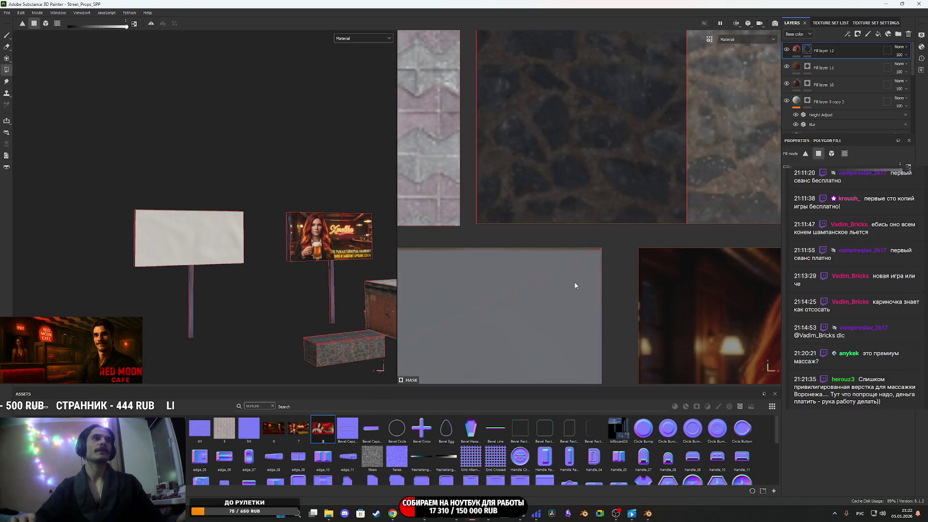
{"action": "scroll", "coordinate": [577, 284], "scroll_direction": "down", "scroll_amount": 5}
{"action": "left_click", "coordinate": [608, 278]}
{"action": "left_click", "coordinate": [796, 50]}
{"action": "scroll", "coordinate": [539, 265], "scroll_direction": "down", "scroll_amount": 5}
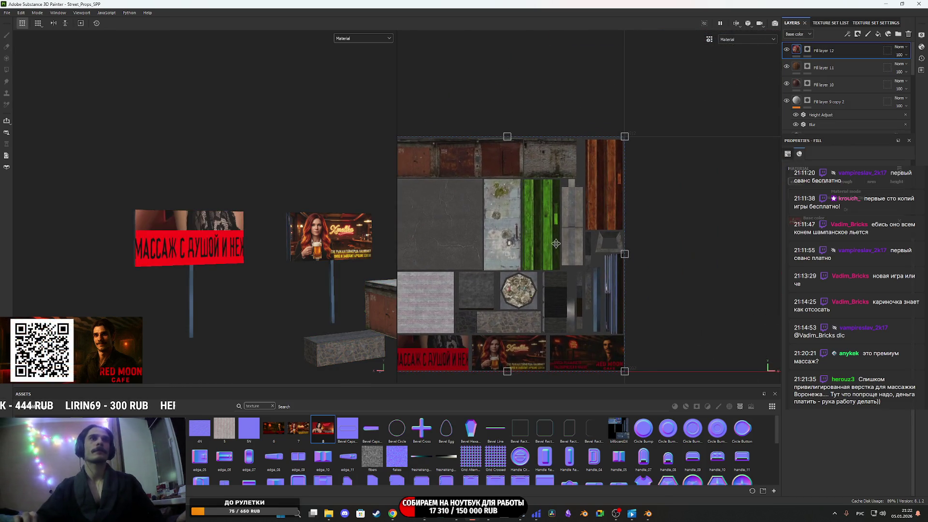
{"action": "scroll", "coordinate": [580, 226], "scroll_direction": "up", "scroll_amount": 4}
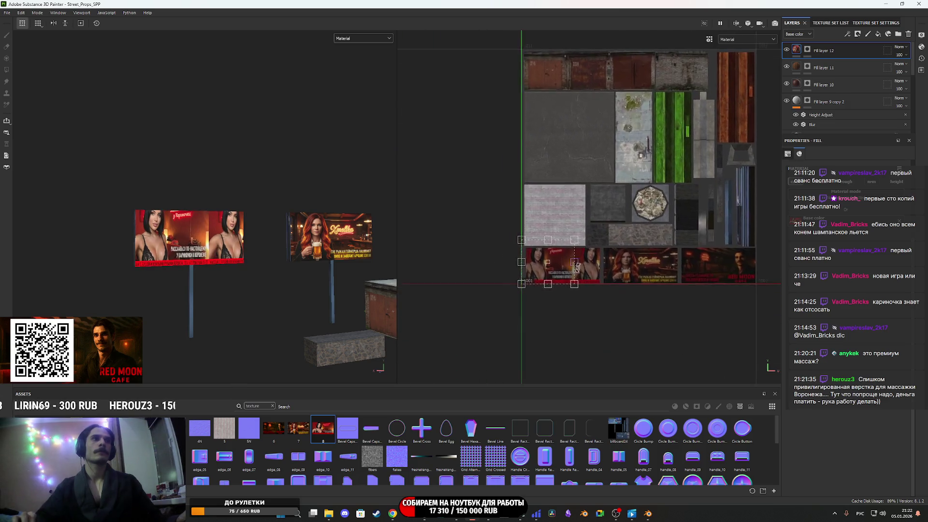
{"action": "left_click_drag", "start_coordinate": [570, 203], "coordinate": [622, 216]}
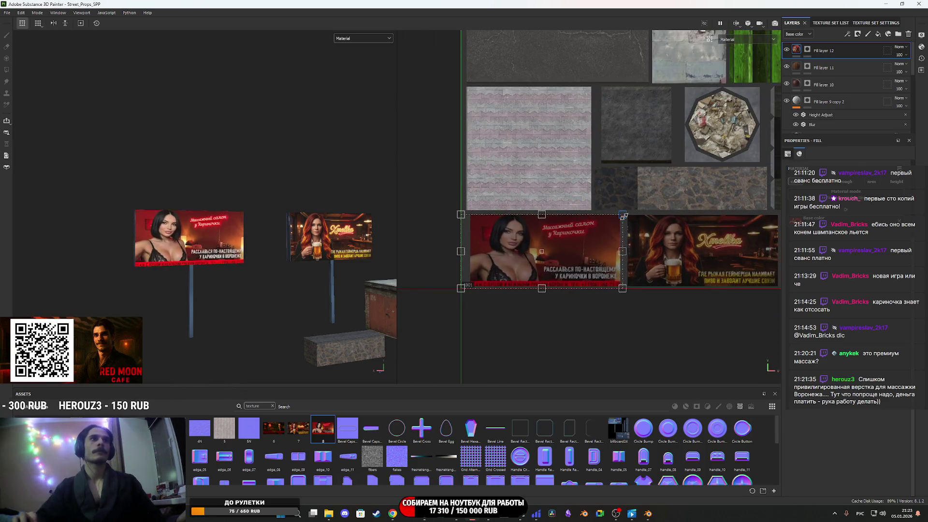
{"action": "scroll", "coordinate": [622, 215], "scroll_direction": "up", "scroll_amount": 5}
{"action": "scroll", "coordinate": [619, 213], "scroll_direction": "up", "scroll_amount": 3}
{"action": "mouse_move", "coordinate": [622, 179]}
{"action": "left_mouse_down"}
{"action": "mouse_move", "coordinate": [581, 166]}
{"action": "mouse_move", "coordinate": [531, 193]}
{"action": "mouse_move", "coordinate": [483, 256]}
{"action": "mouse_move", "coordinate": [531, 225]}
{"action": "left_mouse_up"}
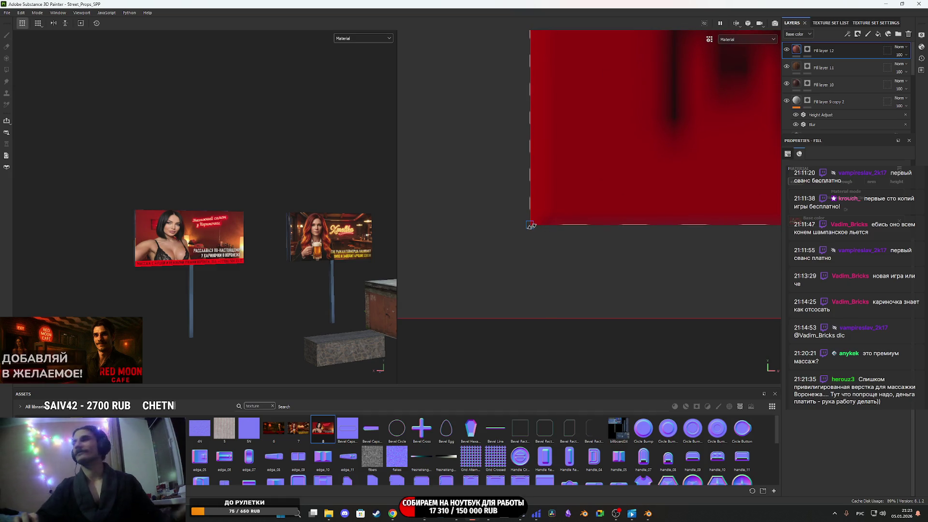
{"action": "scroll", "coordinate": [605, 201], "scroll_direction": "down", "scroll_amount": 8}
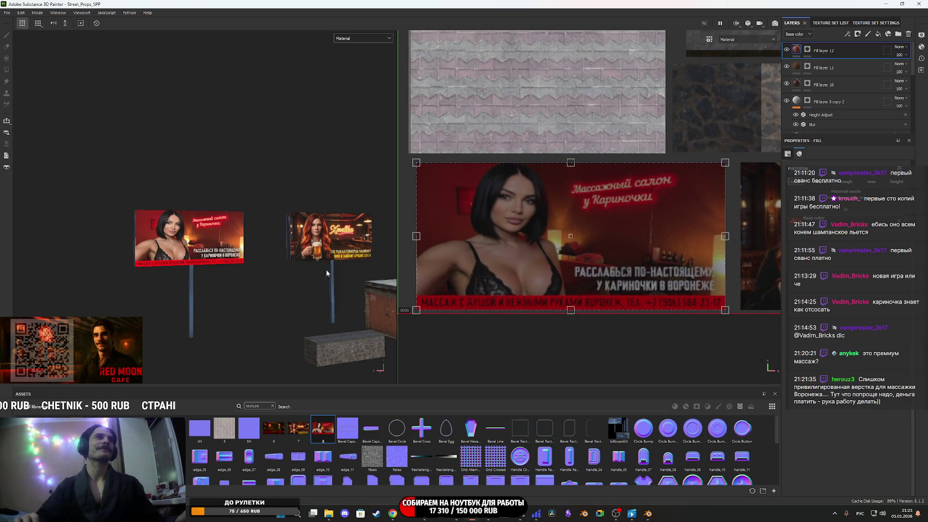
{"action": "scroll", "coordinate": [216, 239], "scroll_direction": "up", "scroll_amount": 5}
{"action": "mouse_move", "coordinate": [171, 267]}
{"action": "left_mouse_down"}
{"action": "mouse_move", "coordinate": [234, 268]}
{"action": "mouse_move", "coordinate": [280, 234]}
{"action": "mouse_move", "coordinate": [330, 257]}
{"action": "mouse_move", "coordinate": [290, 261]}
{"action": "left_mouse_up"}
Orbit and zoom around the three textured billboards and the stone block.
{"action": "scroll", "coordinate": [234, 267], "scroll_direction": "down", "scroll_amount": 4}
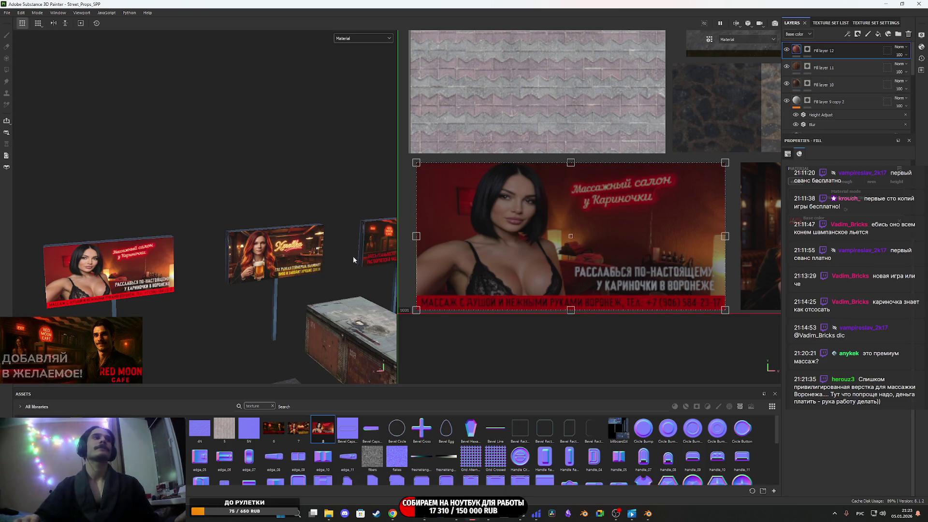
{"action": "scroll", "coordinate": [372, 250], "scroll_direction": "down", "scroll_amount": 5}
{"action": "mouse_move", "coordinate": [265, 266]}
{"action": "left_mouse_down"}
{"action": "mouse_move", "coordinate": [139, 249]}
{"action": "mouse_move", "coordinate": [172, 244]}
{"action": "mouse_move", "coordinate": [279, 267]}
{"action": "mouse_move", "coordinate": [351, 237]}
{"action": "mouse_move", "coordinate": [294, 260]}
{"action": "mouse_move", "coordinate": [283, 276]}
{"action": "mouse_move", "coordinate": [176, 261]}
{"action": "left_mouse_up"}
{"action": "scroll", "coordinate": [208, 250], "scroll_direction": "up", "scroll_amount": 6}
{"action": "mouse_move", "coordinate": [232, 271]}
{"action": "left_mouse_down"}
{"action": "mouse_move", "coordinate": [33, 248]}
{"action": "mouse_move", "coordinate": [233, 277]}
{"action": "mouse_move", "coordinate": [131, 265]}
{"action": "mouse_move", "coordinate": [274, 267]}
{"action": "mouse_move", "coordinate": [245, 287]}
{"action": "left_mouse_up"}
{"action": "scroll", "coordinate": [274, 267], "scroll_direction": "down", "scroll_amount": 6}
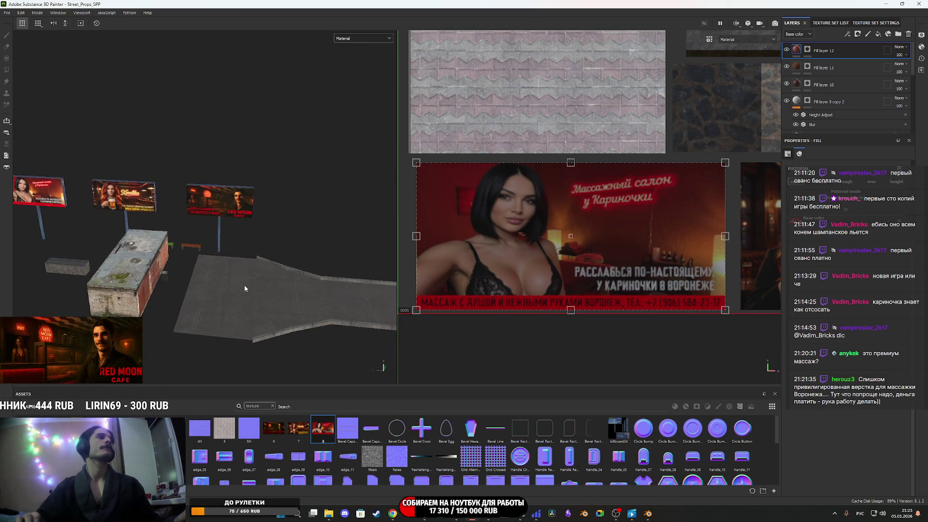
{"action": "left_click", "coordinate": [8, 14]}
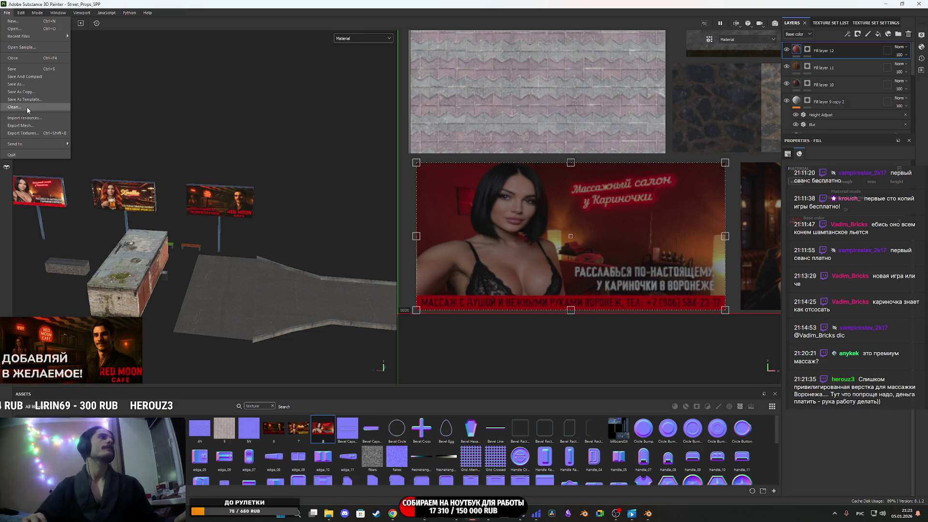
Choose the Unreal Engine 4 (Packed) export preset for the textures.
{"action": "left_click", "coordinate": [34, 134]}
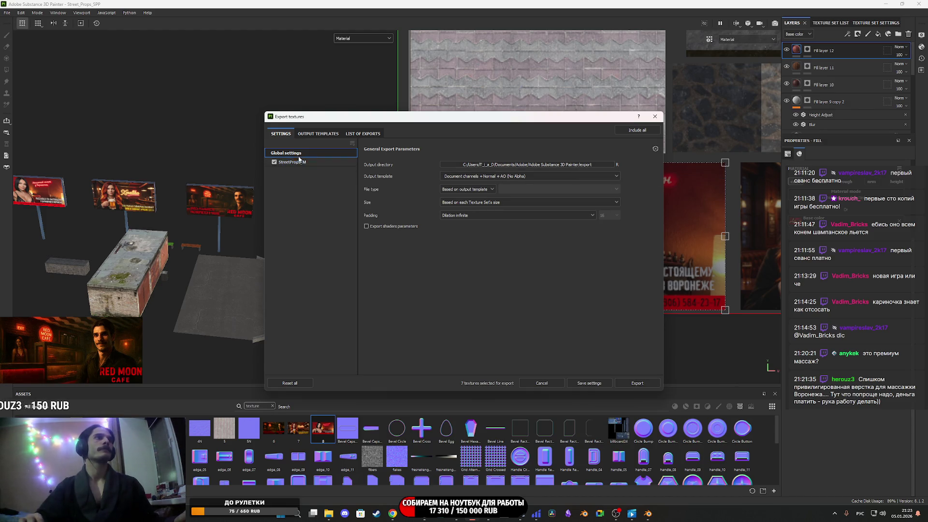
{"action": "left_click", "coordinate": [466, 177]}
{"action": "scroll", "coordinate": [480, 211], "scroll_direction": "down", "scroll_amount": 5}
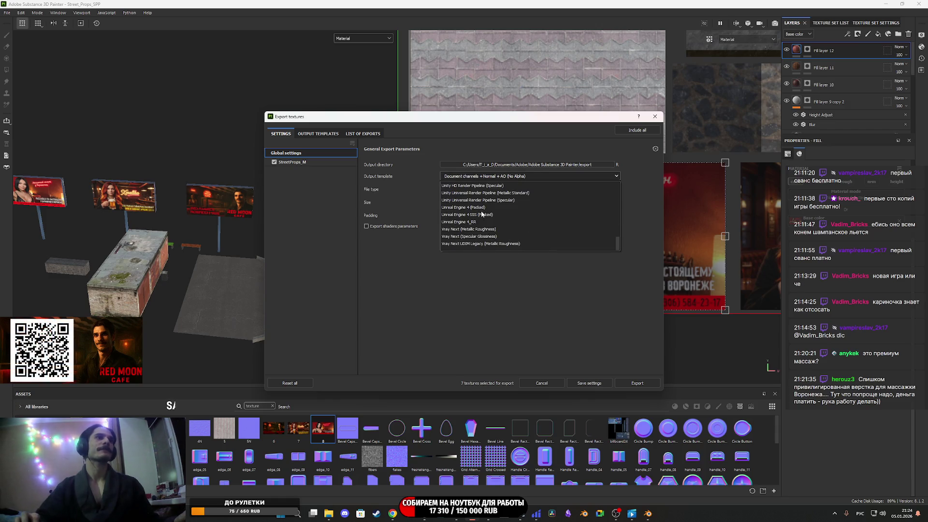
{"action": "left_click", "coordinate": [481, 211]}
{"action": "left_click", "coordinate": [292, 162]}
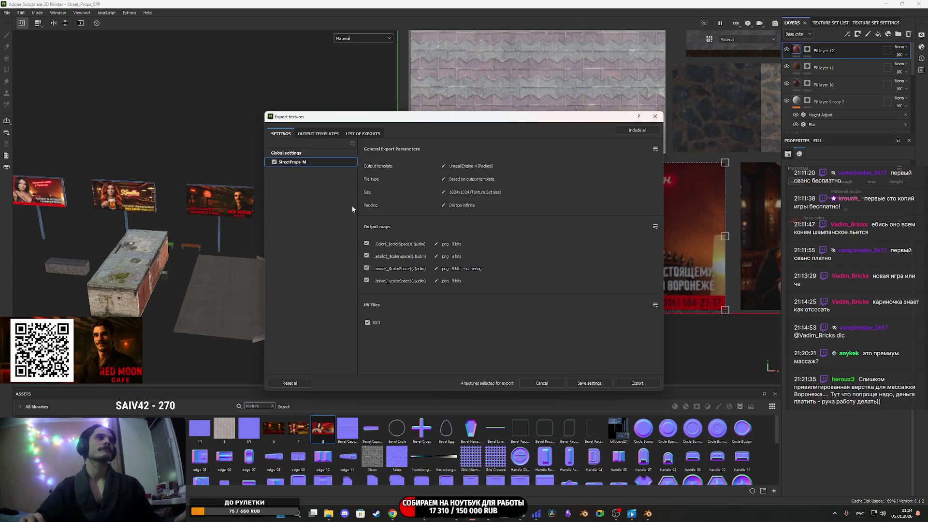
{"action": "left_click", "coordinate": [317, 152]}
Browse to Asset/Porps_Asset/Street_Props and create a new folder there.
{"action": "left_click", "coordinate": [302, 220]}
{"action": "double_click", "coordinate": [350, 181]}
{"action": "left_click", "coordinate": [361, 192]}
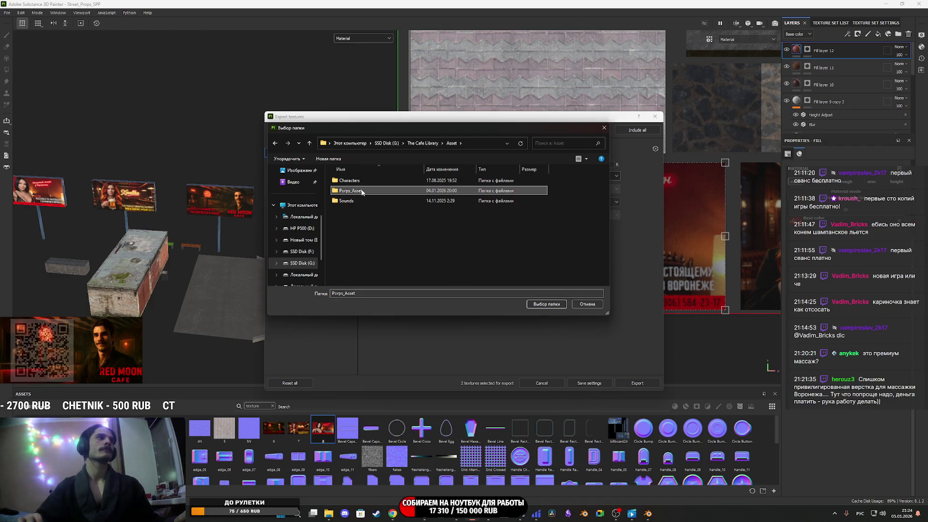
{"action": "double_click", "coordinate": [362, 191]}
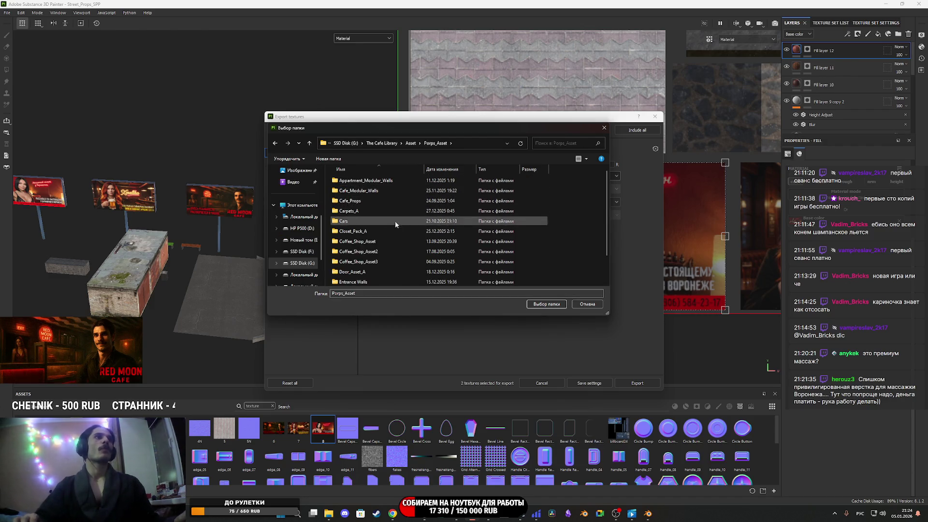
{"action": "double_click", "coordinate": [367, 283]}
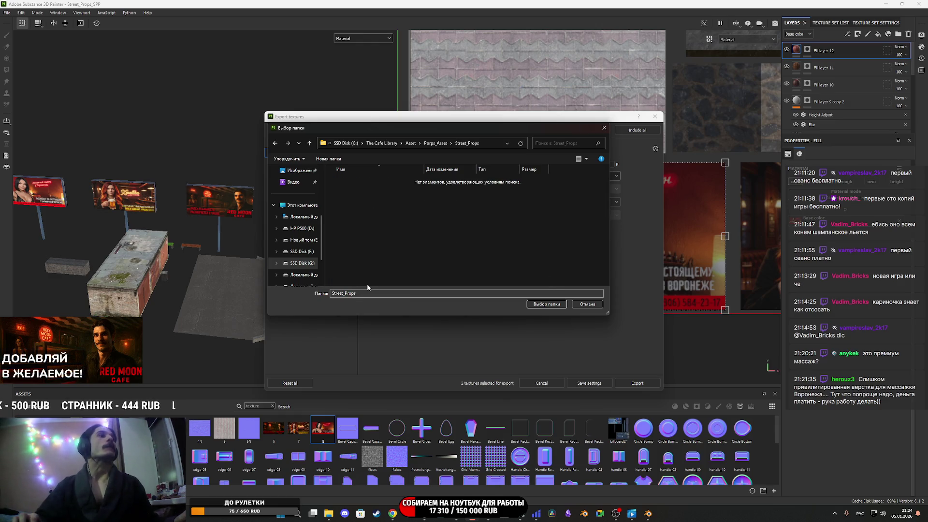
{"action": "right_click", "coordinate": [394, 224]}
{"action": "mouse_move", "coordinate": [442, 326]}
{"action": "left_click", "coordinate": [538, 327]}
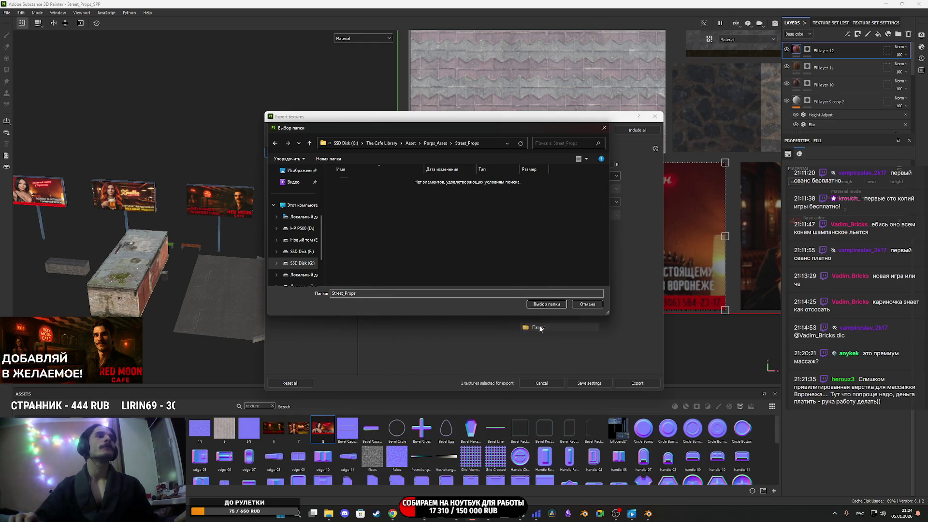
{"action": "type", "text": "Буч"}
{"action": "key", "text": "Return"}
{"action": "key", "text": "Return"}
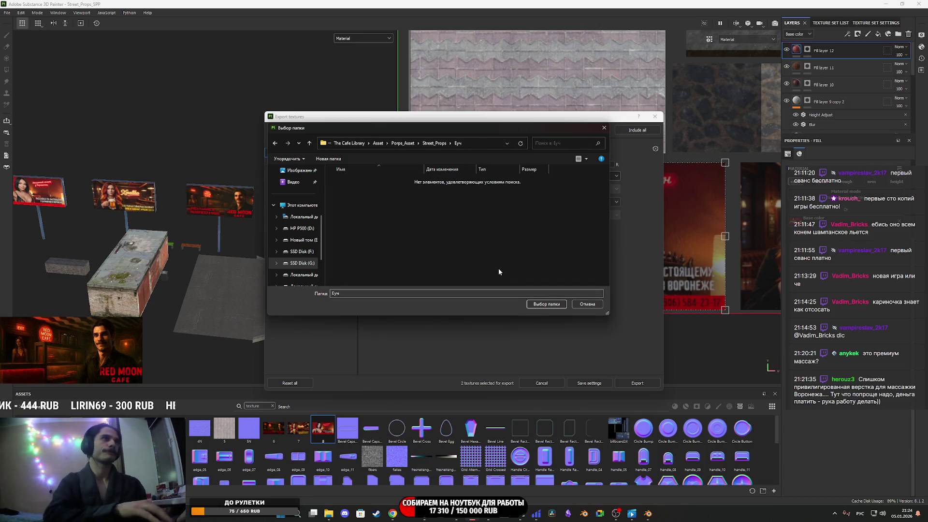
Rename the folder Tex, export both StreetProps_M textures into it, and return to Photoshop.
{"action": "left_click", "coordinate": [441, 144]}
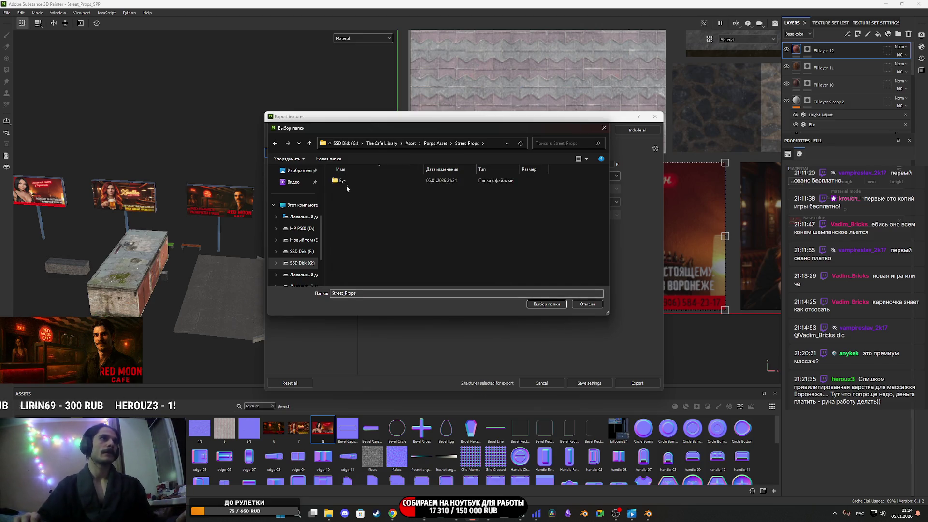
{"action": "left_click", "coordinate": [345, 184]}
{"action": "left_click", "coordinate": [347, 181]}
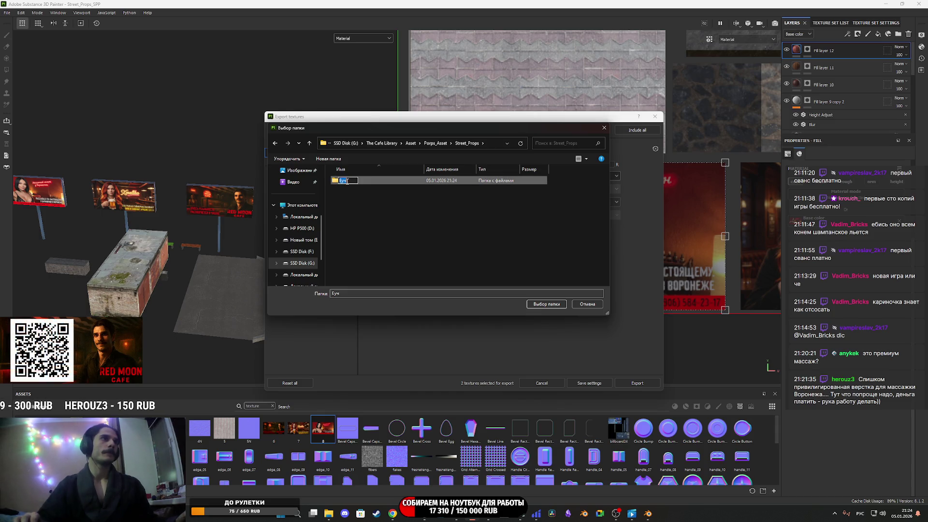
{"action": "type", "text": "Tex"}
{"action": "key", "text": "Return"}
{"action": "key", "text": "Return"}
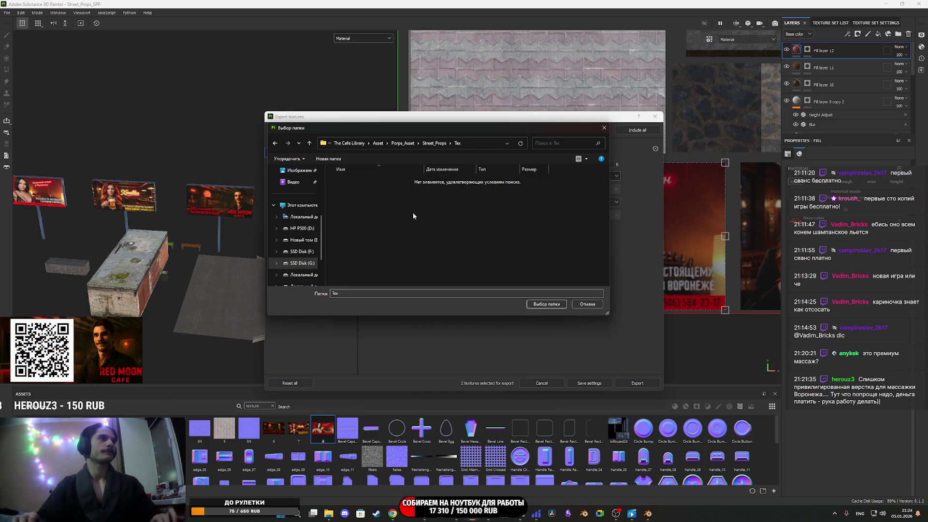
{"action": "left_click", "coordinate": [548, 303]}
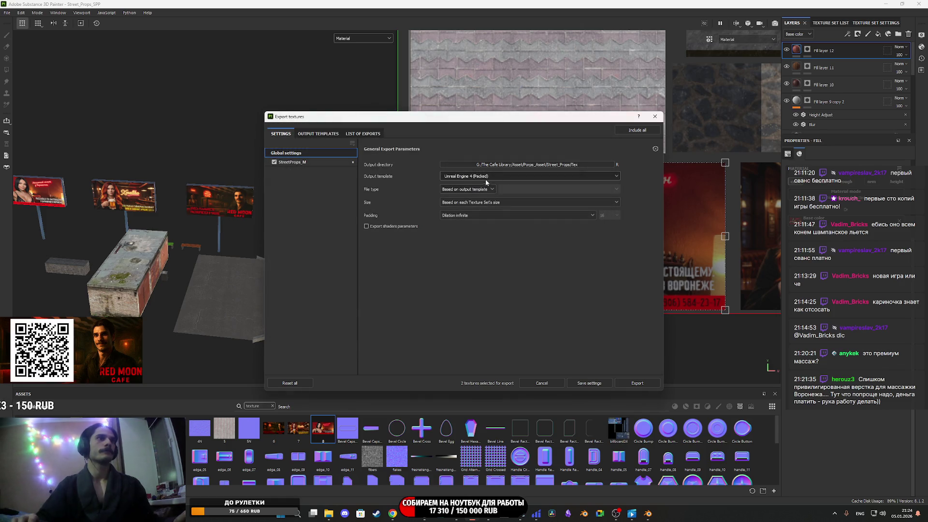
{"action": "left_click", "coordinate": [637, 383]}
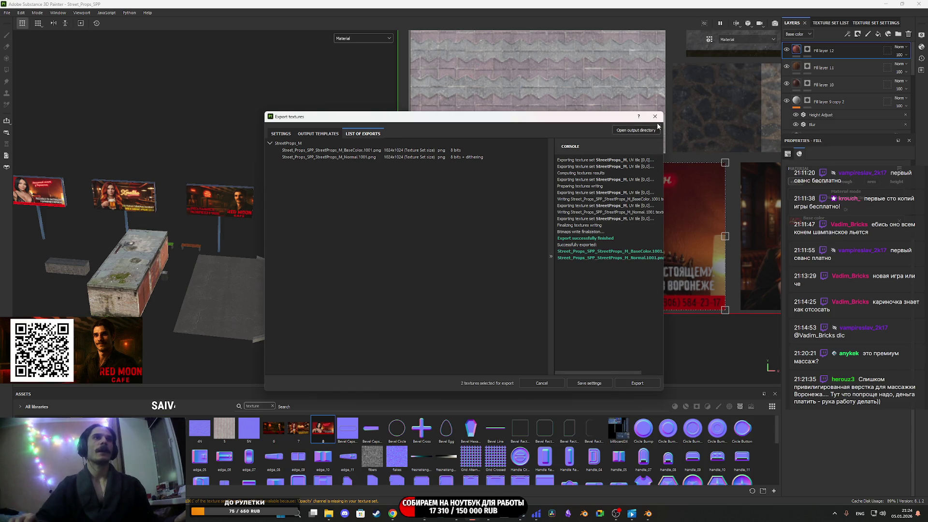
{"action": "left_click", "coordinate": [655, 117]}
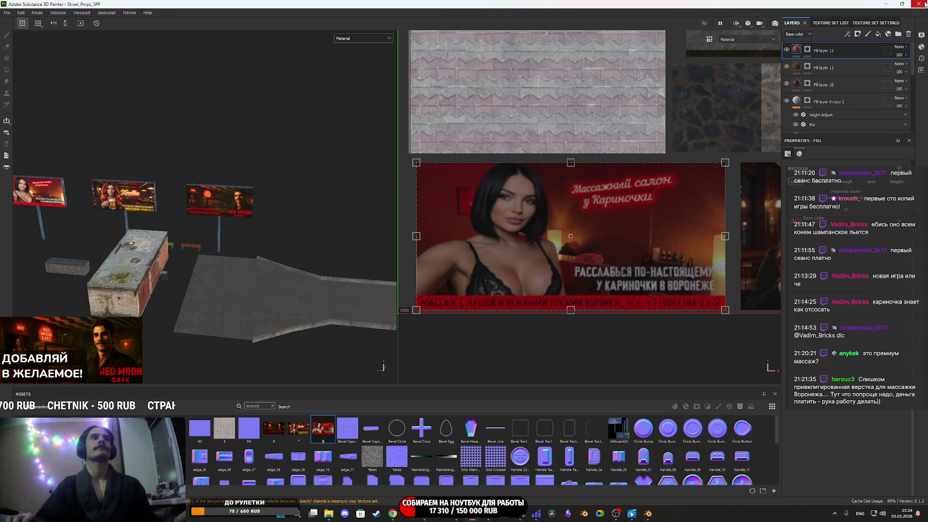
{"action": "left_click", "coordinate": [889, 6]}
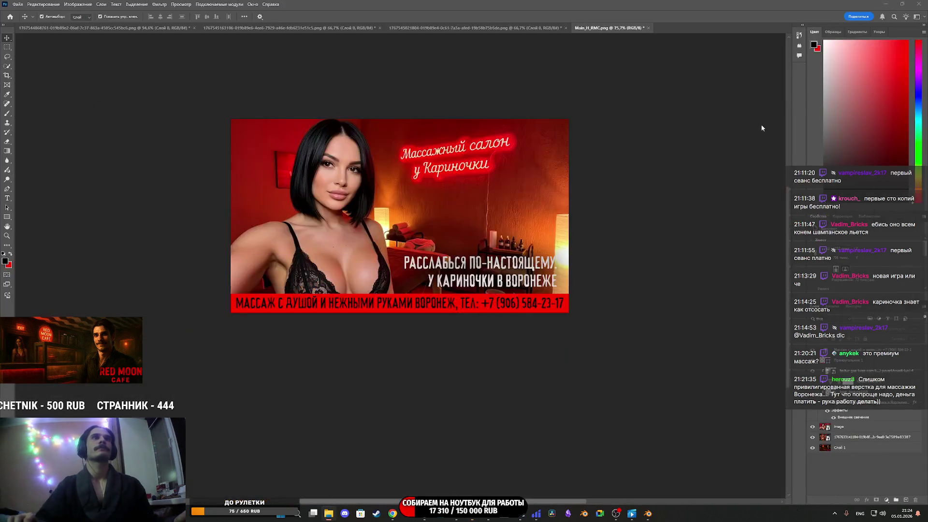
Quit Photoshop without saving Main_H_RMC.png or the other open banner image.
{"action": "key", "text": "ctrl+q"}
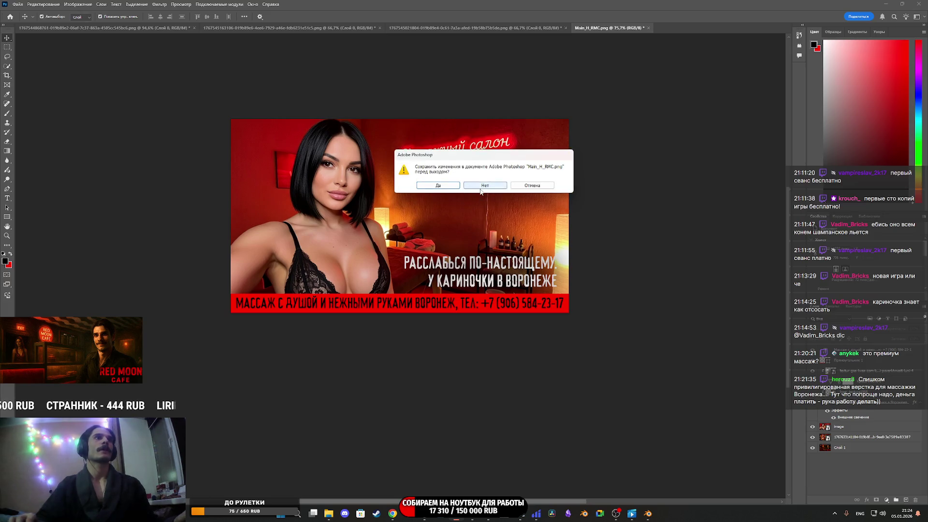
{"action": "left_click", "coordinate": [482, 186]}
{"action": "left_click", "coordinate": [483, 186]}
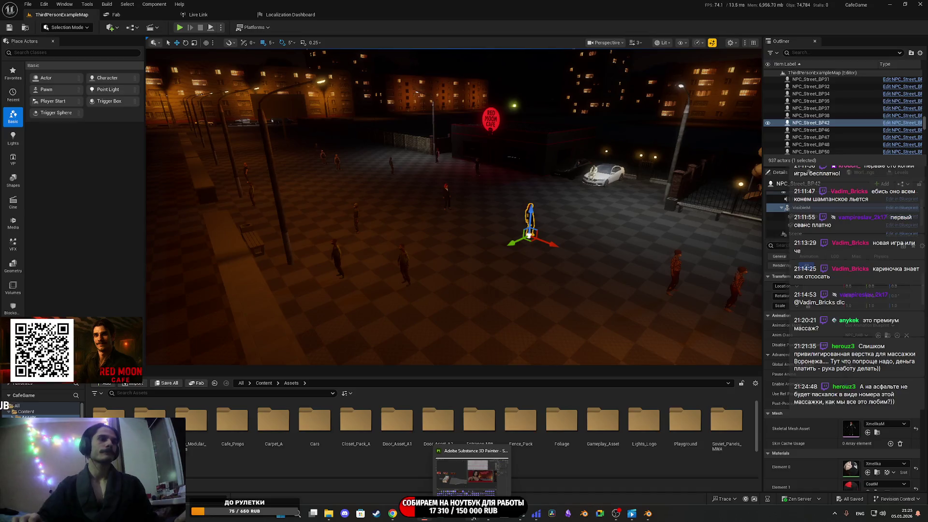
Bring the Blender Street_Props.blend scene to the front from the taskbar.
{"action": "mouse_move", "coordinate": [497, 518]}
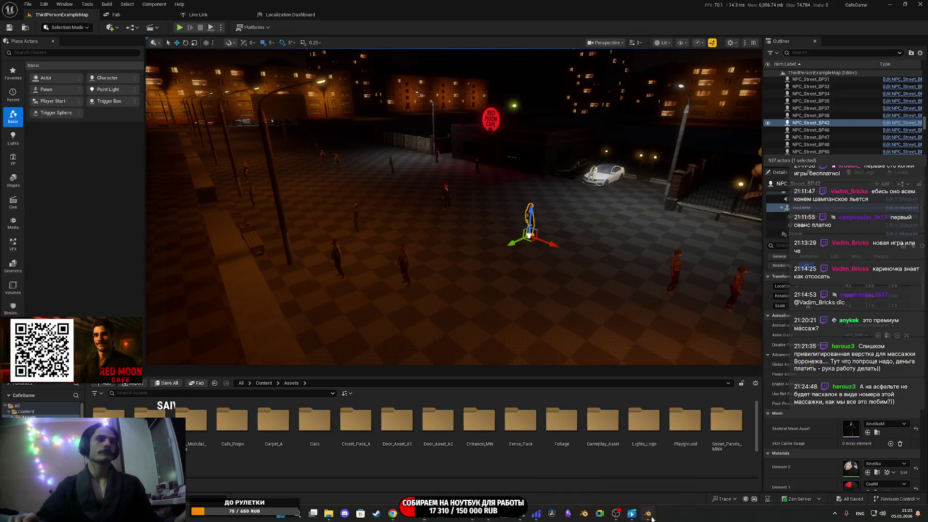
{"action": "left_click", "coordinate": [647, 515]}
{"action": "scroll", "coordinate": [633, 320], "scroll_direction": "up", "scroll_amount": 5}
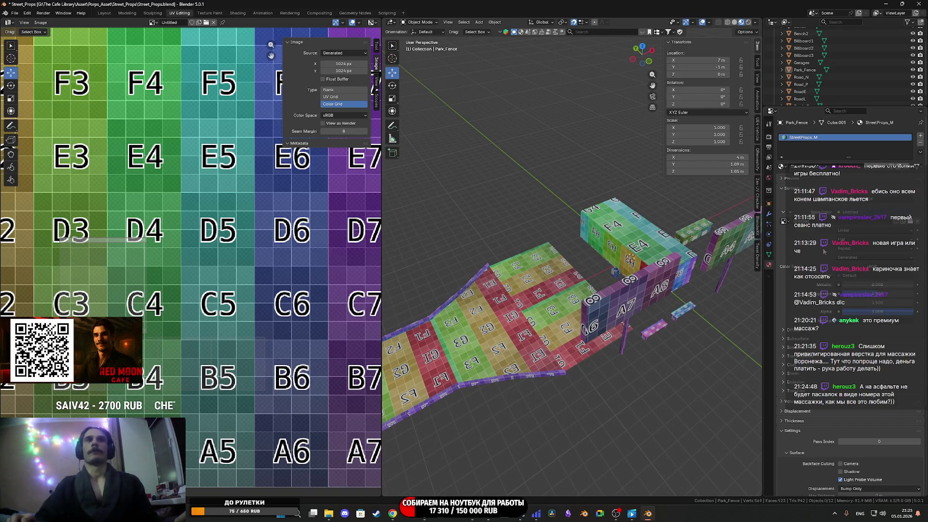
Keep StreetProps_M's Base Color as an image texture, unlink the Color Grid image, and load a file.
{"action": "left_click", "coordinate": [840, 213]}
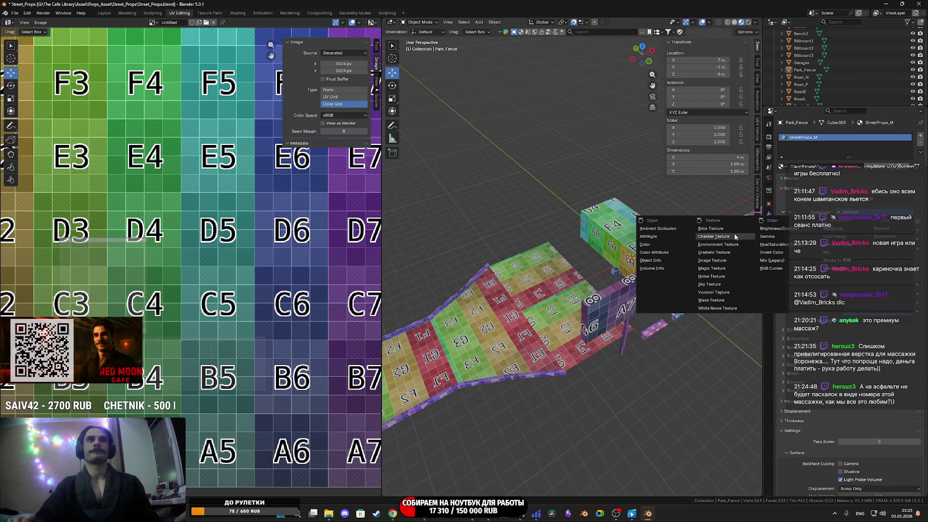
{"action": "left_click", "coordinate": [821, 235]}
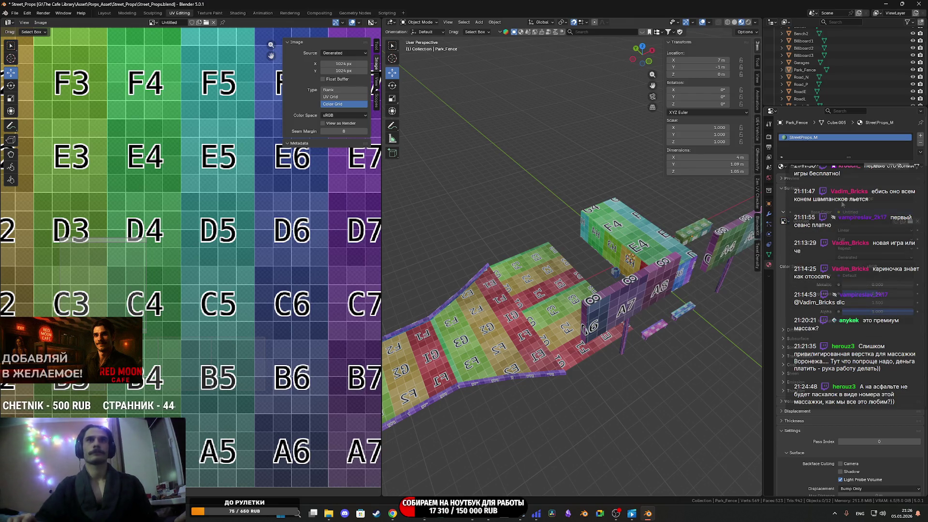
{"action": "left_click", "coordinate": [840, 212]}
{"action": "left_click", "coordinate": [721, 261]}
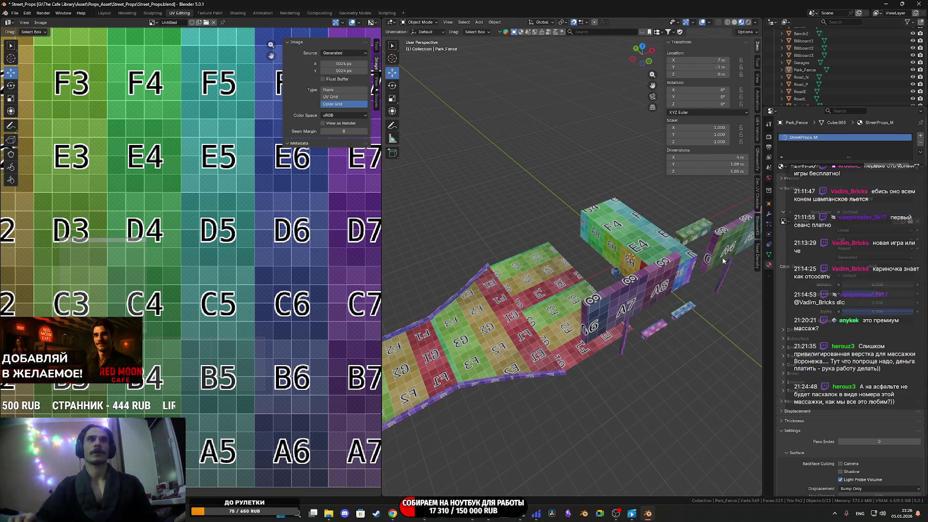
{"action": "left_click", "coordinate": [784, 222]}
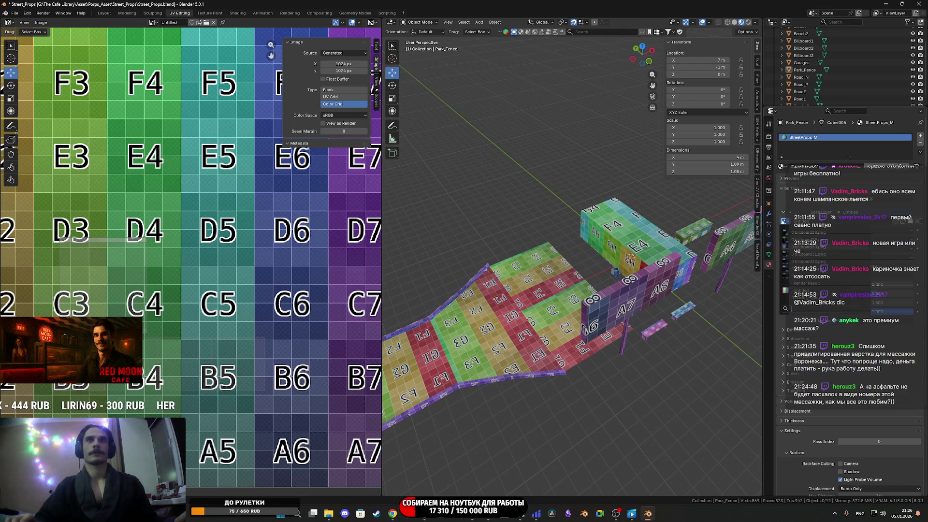
{"action": "left_click", "coordinate": [881, 222]}
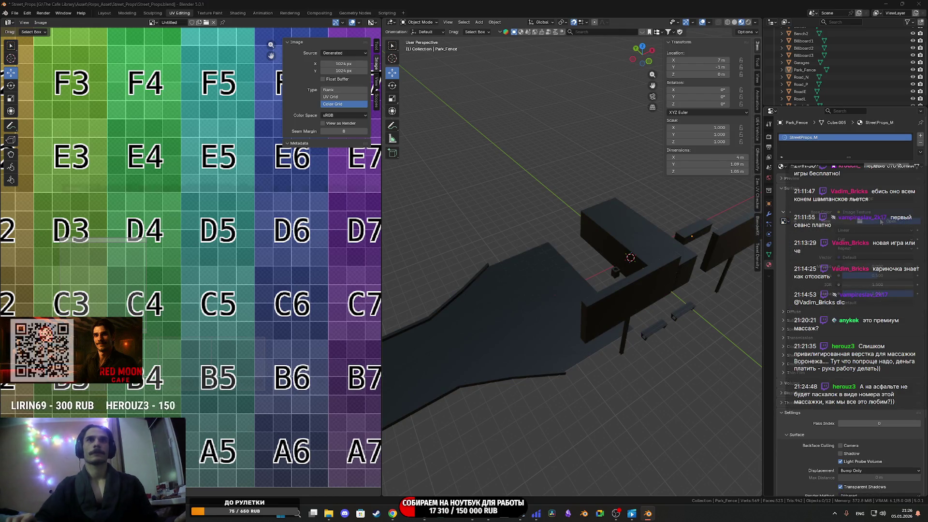
{"action": "left_click", "coordinate": [881, 222]}
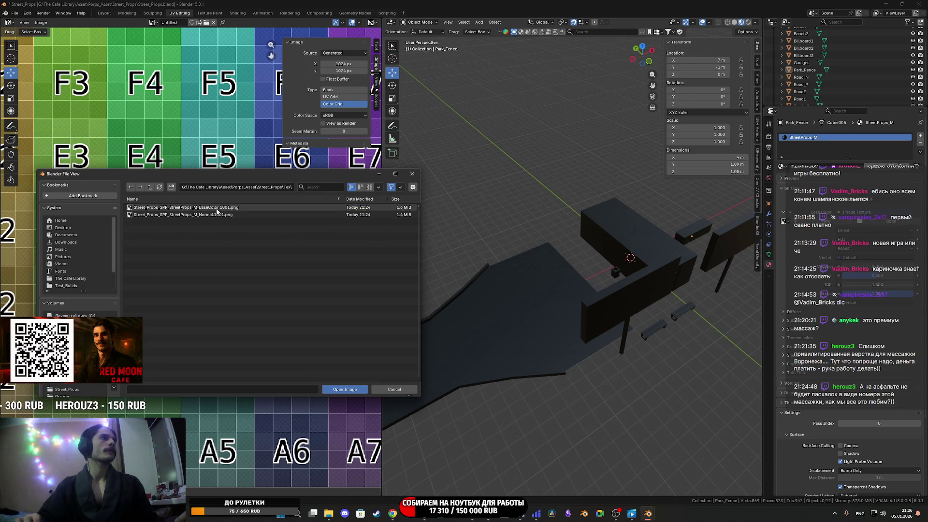
Load Street_Props_SPP_StreetProps_M_BaseColor.1001.png as the props' base colour texture.
{"action": "left_click", "coordinate": [253, 208]}
{"action": "left_click", "coordinate": [344, 389]}
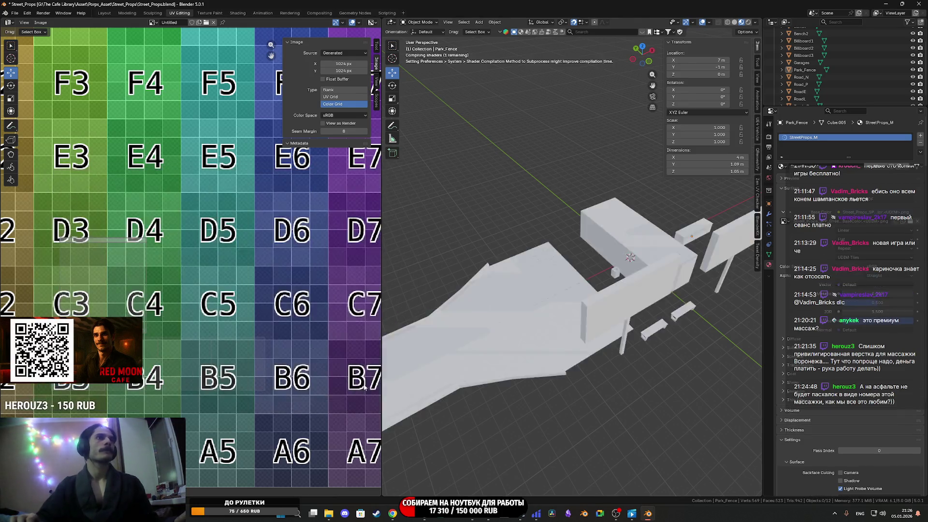
{"action": "scroll", "coordinate": [627, 327], "scroll_direction": "up", "scroll_amount": 10}
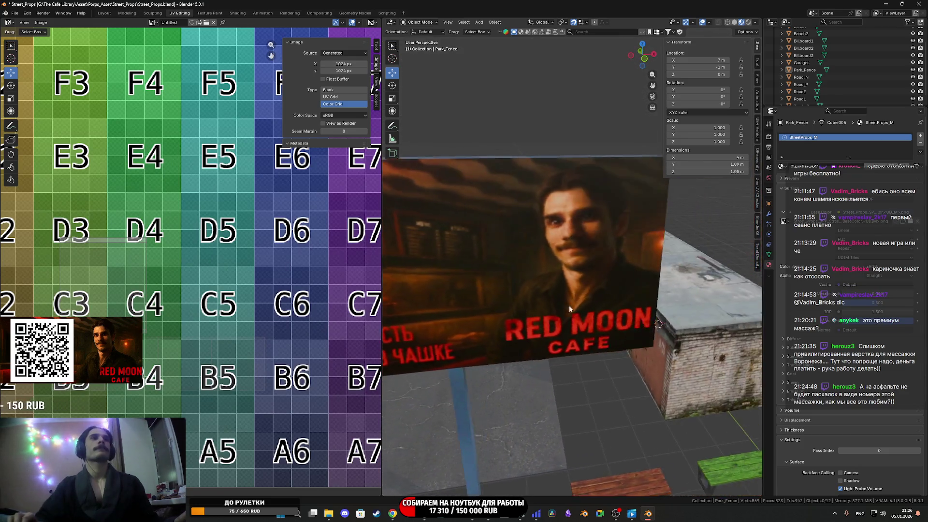
{"action": "scroll", "coordinate": [567, 305], "scroll_direction": "down", "scroll_amount": 10}
{"action": "scroll", "coordinate": [659, 289], "scroll_direction": "up", "scroll_amount": 10}
Inspect the textured billboards, garage and benches from several angles, then save the Blender file.
{"action": "mouse_move", "coordinate": [538, 299]}
{"action": "left_mouse_down"}
{"action": "mouse_move", "coordinate": [700, 294]}
{"action": "mouse_move", "coordinate": [534, 264]}
{"action": "mouse_move", "coordinate": [608, 274]}
{"action": "mouse_move", "coordinate": [545, 289]}
{"action": "left_mouse_up"}
{"action": "scroll", "coordinate": [701, 294], "scroll_direction": "down", "scroll_amount": 6}
{"action": "scroll", "coordinate": [535, 264], "scroll_direction": "up", "scroll_amount": 5}
{"action": "scroll", "coordinate": [534, 264], "scroll_direction": "up", "scroll_amount": 2}
{"action": "scroll", "coordinate": [532, 273], "scroll_direction": "down", "scroll_amount": 5}
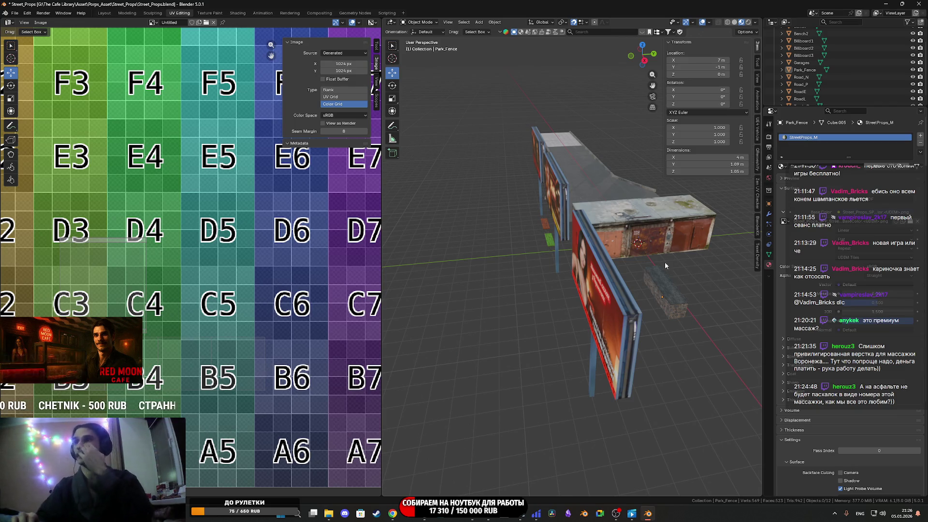
{"action": "mouse_move", "coordinate": [642, 234]}
{"action": "left_mouse_down"}
{"action": "mouse_move", "coordinate": [562, 312]}
{"action": "mouse_move", "coordinate": [636, 276]}
{"action": "mouse_move", "coordinate": [530, 306]}
{"action": "mouse_move", "coordinate": [671, 239]}
{"action": "mouse_move", "coordinate": [552, 332]}
{"action": "mouse_move", "coordinate": [609, 308]}
{"action": "left_mouse_up"}
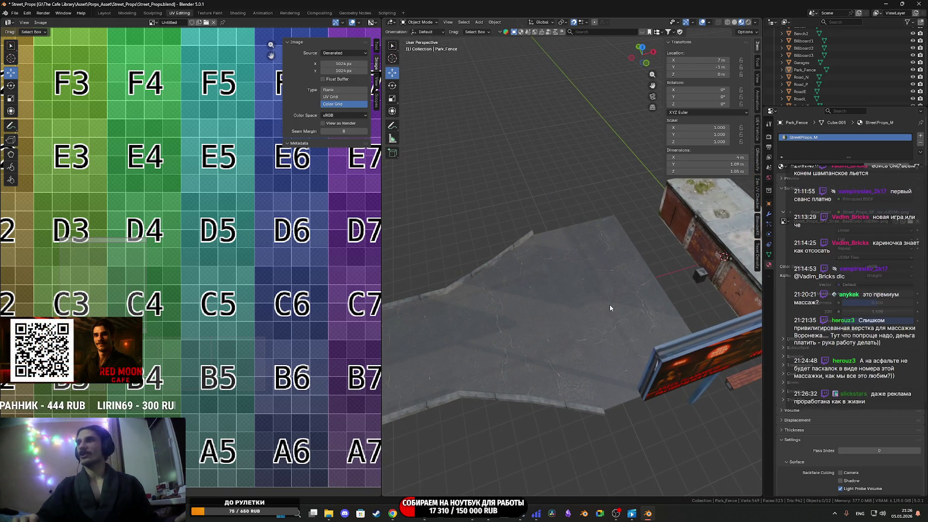
{"action": "mouse_move", "coordinate": [610, 304]}
{"action": "left_mouse_down"}
{"action": "mouse_move", "coordinate": [590, 271]}
{"action": "mouse_move", "coordinate": [567, 271]}
{"action": "mouse_move", "coordinate": [583, 300]}
{"action": "mouse_move", "coordinate": [536, 281]}
{"action": "mouse_move", "coordinate": [625, 287]}
{"action": "mouse_move", "coordinate": [453, 283]}
{"action": "mouse_move", "coordinate": [675, 307]}
{"action": "mouse_move", "coordinate": [634, 324]}
{"action": "mouse_move", "coordinate": [642, 344]}
{"action": "mouse_move", "coordinate": [613, 341]}
{"action": "mouse_move", "coordinate": [594, 320]}
{"action": "mouse_move", "coordinate": [609, 306]}
{"action": "left_mouse_up"}
{"action": "key", "text": "ctrl+s"}
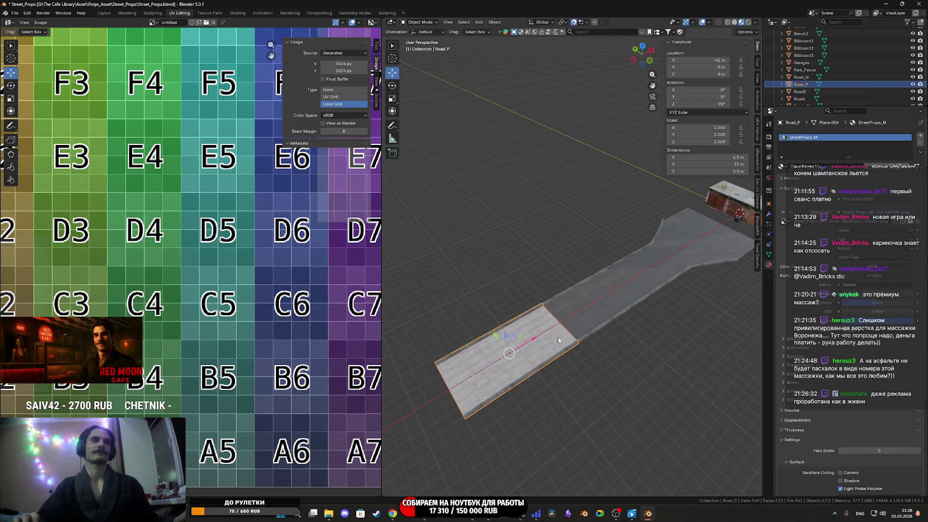
Duplicate Road_P as Road_P.001 shifted 12 m along X and enter Edit Mode on it.
{"action": "left_click", "coordinate": [547, 318]}
{"action": "key", "text": "KP_Decimal"}
{"action": "mouse_move", "coordinate": [547, 317]}
{"action": "left_mouse_down"}
{"action": "mouse_move", "coordinate": [518, 332]}
{"action": "mouse_move", "coordinate": [635, 320]}
{"action": "mouse_move", "coordinate": [629, 300]}
{"action": "mouse_move", "coordinate": [660, 273]}
{"action": "left_mouse_up"}
{"action": "key", "text": "shift+d"}
{"action": "key", "text": "Escape"}
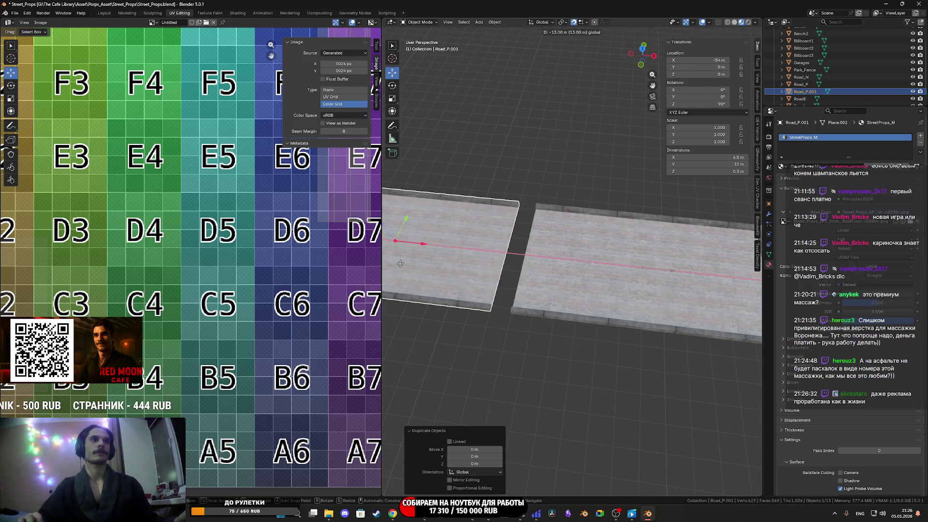
{"action": "left_click", "coordinate": [580, 276]}
{"action": "key", "text": "KP_Decimal"}
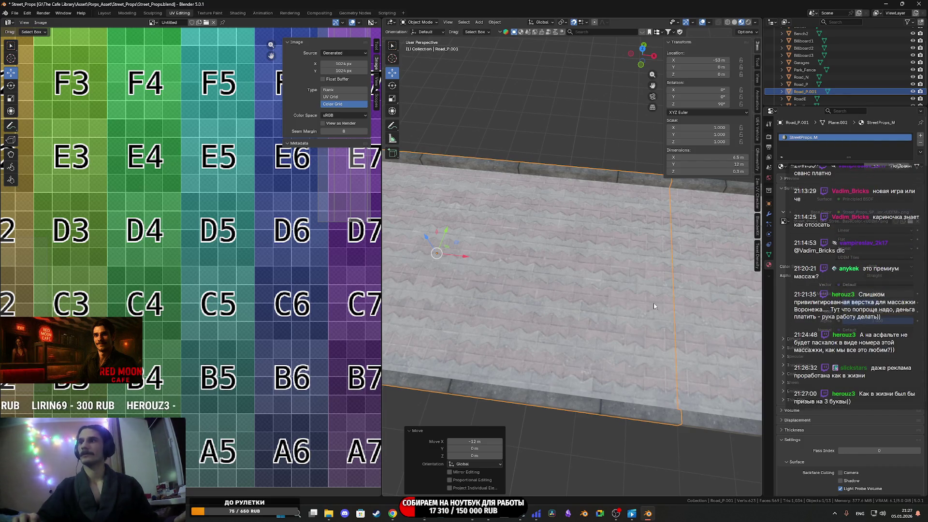
{"action": "key", "text": "Tab"}
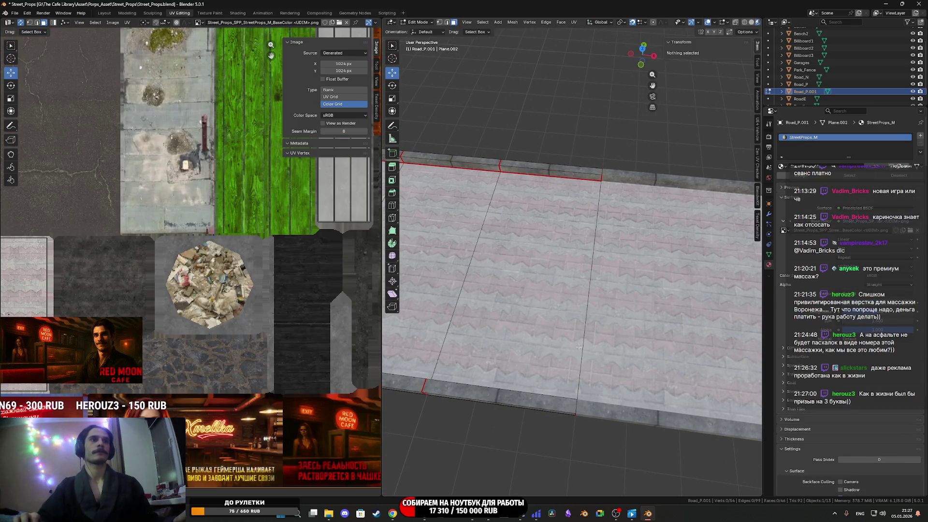
Add ten loop cuts across the road section, then dissolve the extra edge loops.
{"action": "key", "text": "ctrl+r"}
{"action": "scroll", "coordinate": [580, 461], "scroll_direction": "up", "scroll_amount": 7}
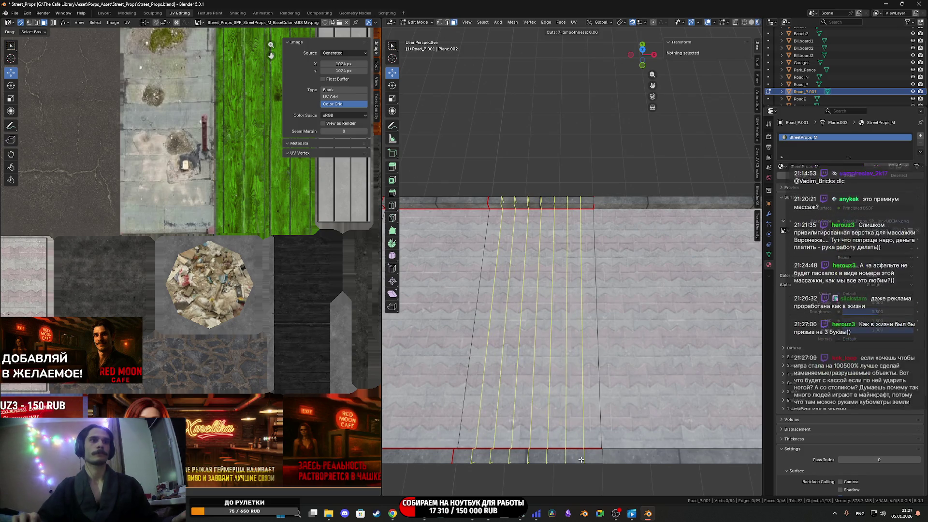
{"action": "scroll", "coordinate": [581, 459], "scroll_direction": "up", "scroll_amount": 2}
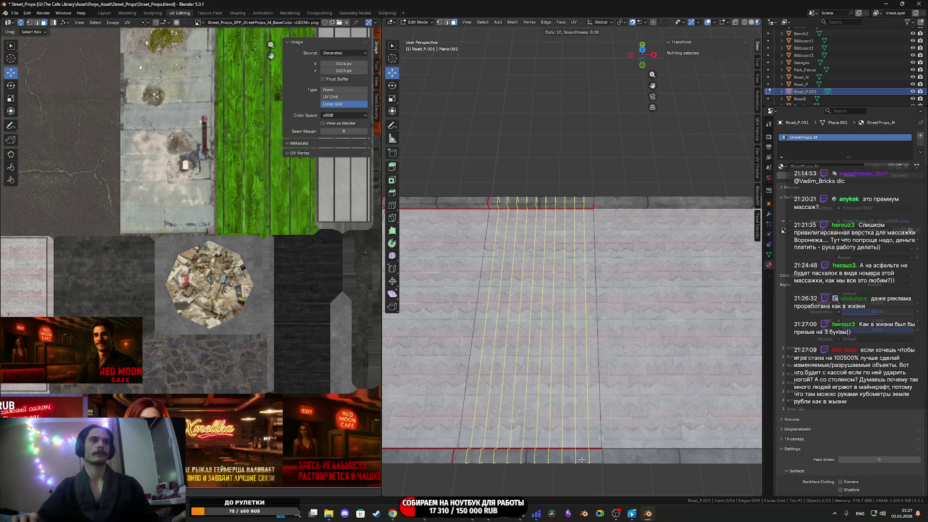
{"action": "left_click", "coordinate": [582, 460]}
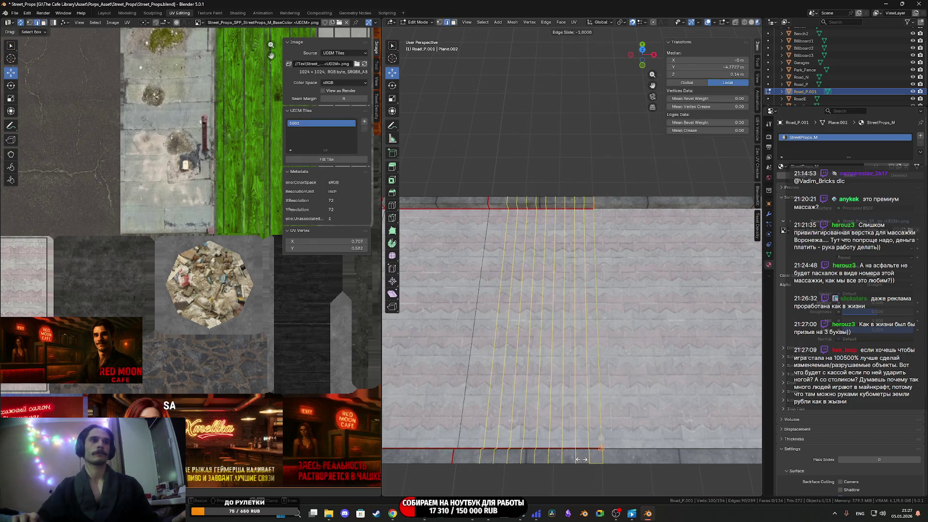
{"action": "right_click", "coordinate": [582, 460]}
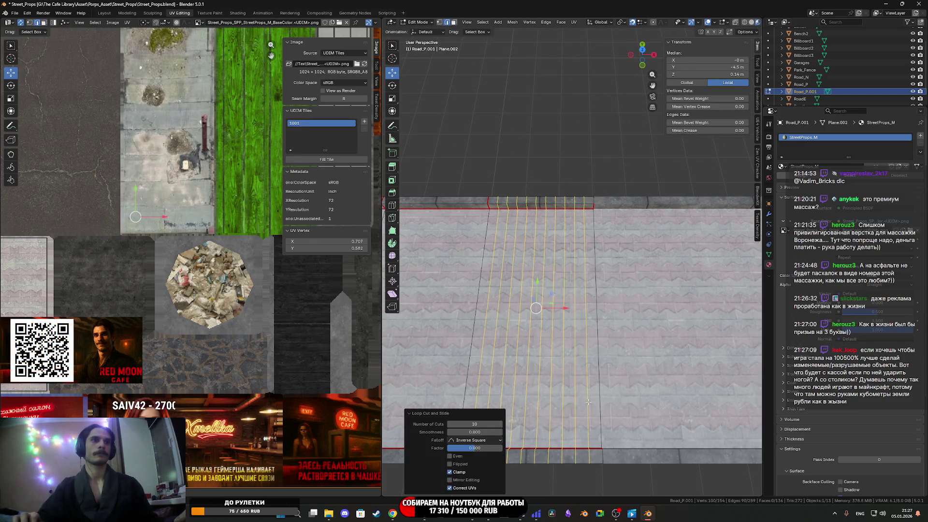
{"action": "key", "text": "ctrl+z"}
{"action": "key", "text": "x"}
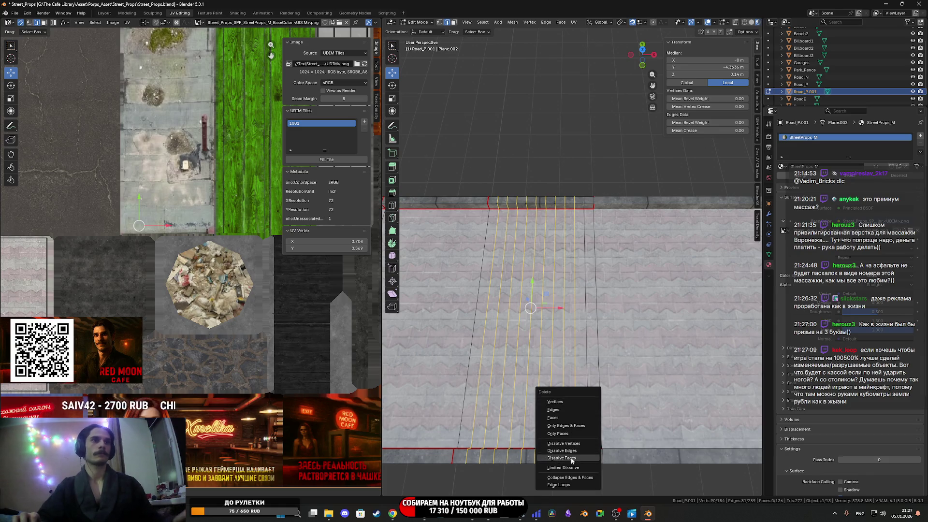
{"action": "left_click", "coordinate": [575, 454]}
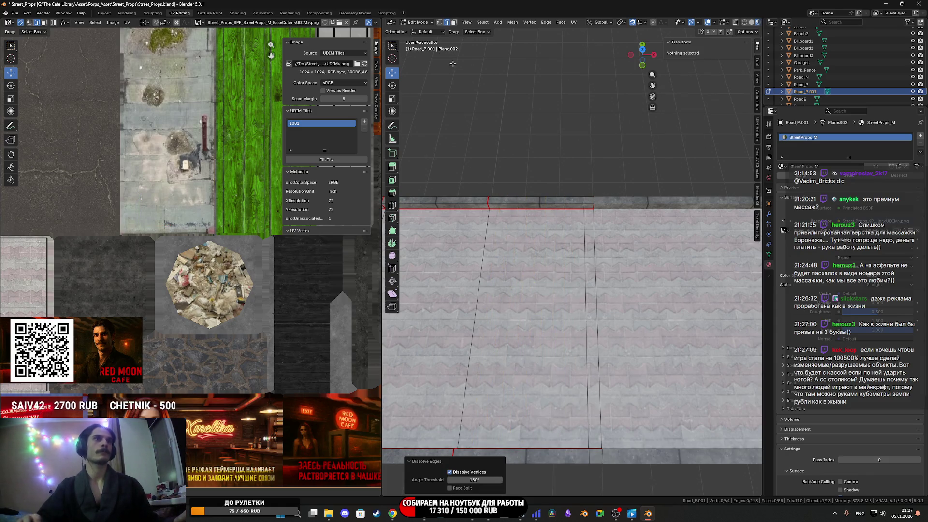
In face select mode, select the thin face strip crossing the road.
{"action": "left_click", "coordinate": [453, 23]}
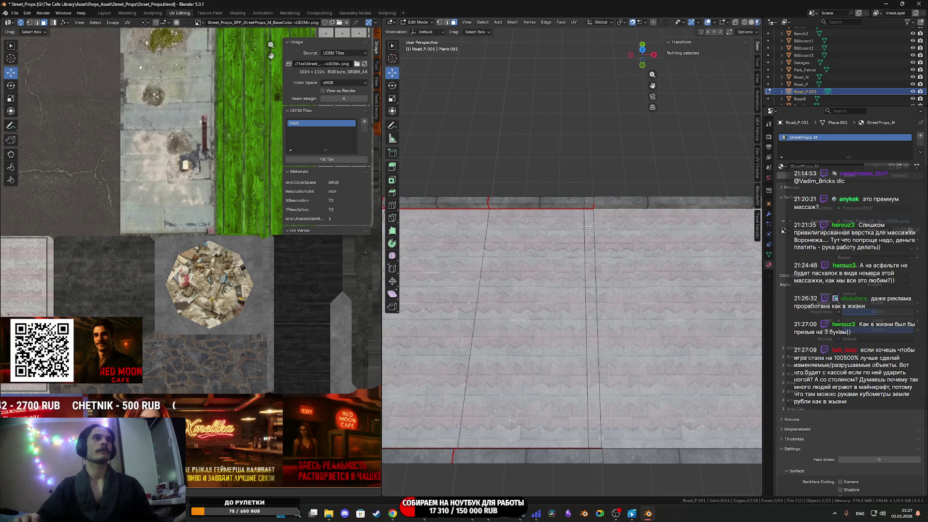
{"action": "left_click", "coordinate": [589, 225], "text": "alt"}
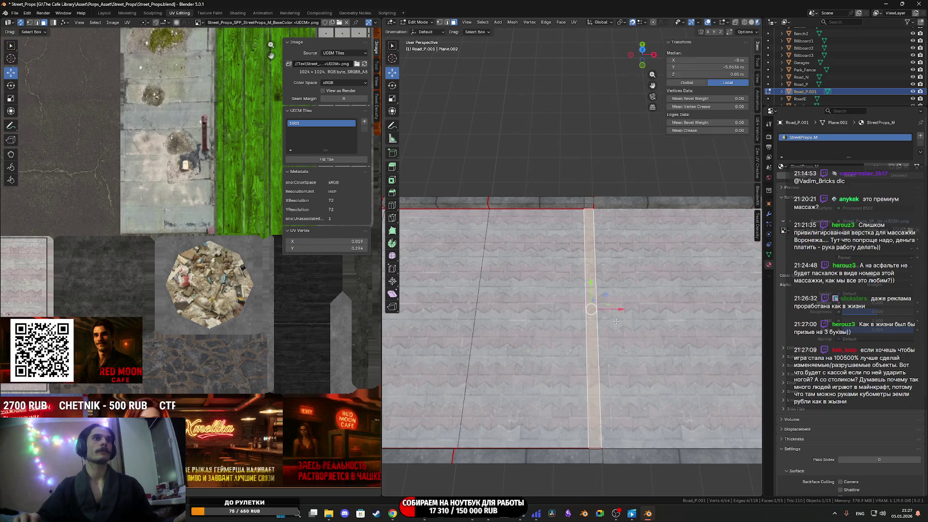
{"action": "left_click_drag", "start_coordinate": [624, 322], "coordinate": [570, 310]}
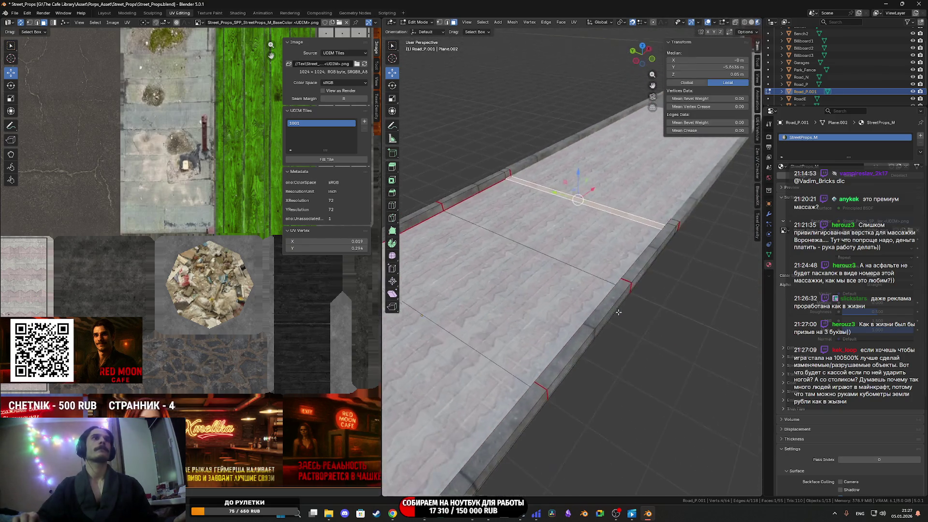
{"action": "scroll", "coordinate": [271, 252], "scroll_direction": "down", "scroll_amount": 5}
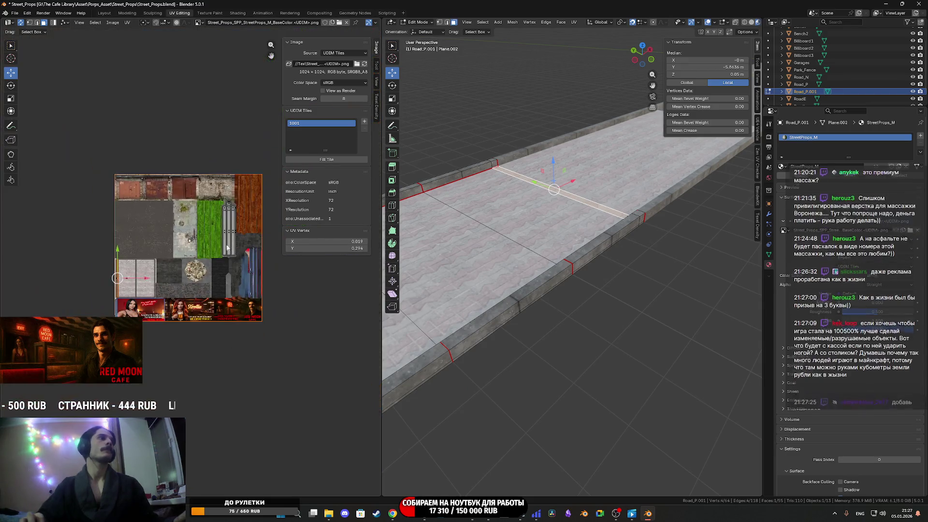
Move and scale the strip's UVs onto the light border area of the texture atlas.
{"action": "scroll", "coordinate": [188, 318], "scroll_direction": "up", "scroll_amount": 8}
{"action": "mouse_move", "coordinate": [188, 317]}
{"action": "left_mouse_down"}
{"action": "mouse_move", "coordinate": [133, 338]}
{"action": "mouse_move", "coordinate": [23, 332]}
{"action": "mouse_move", "coordinate": [62, 359]}
{"action": "left_mouse_up"}
{"action": "scroll", "coordinate": [192, 286], "scroll_direction": "down", "scroll_amount": 1}
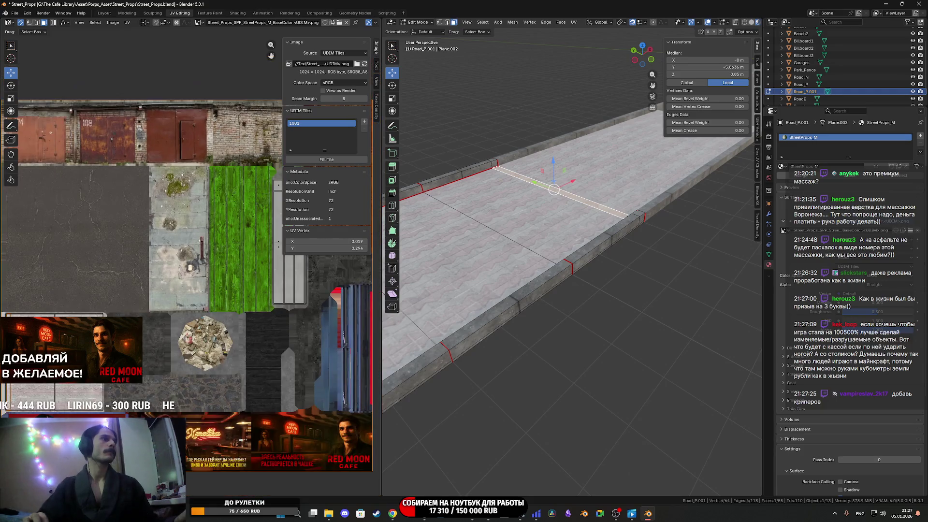
{"action": "key", "text": "g"}
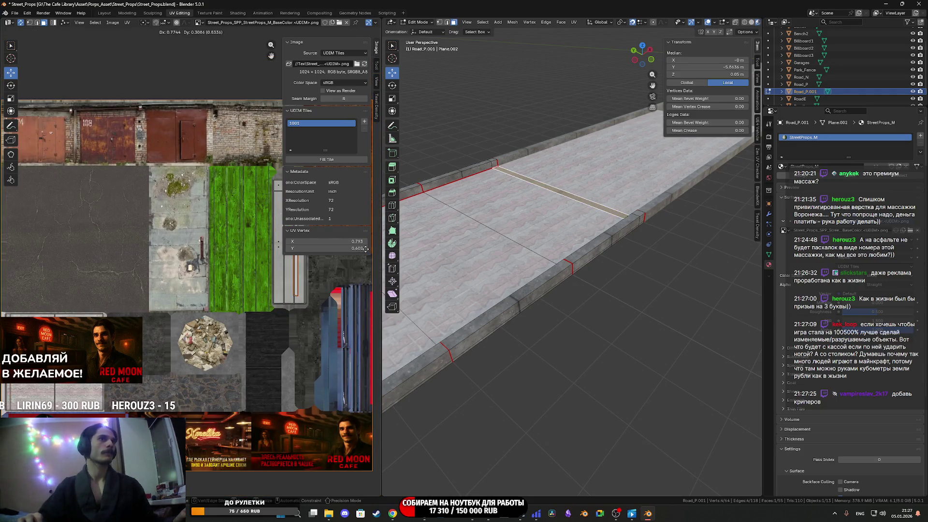
{"action": "left_click", "coordinate": [360, 249]}
{"action": "scroll", "coordinate": [573, 270], "scroll_direction": "up", "scroll_amount": 5}
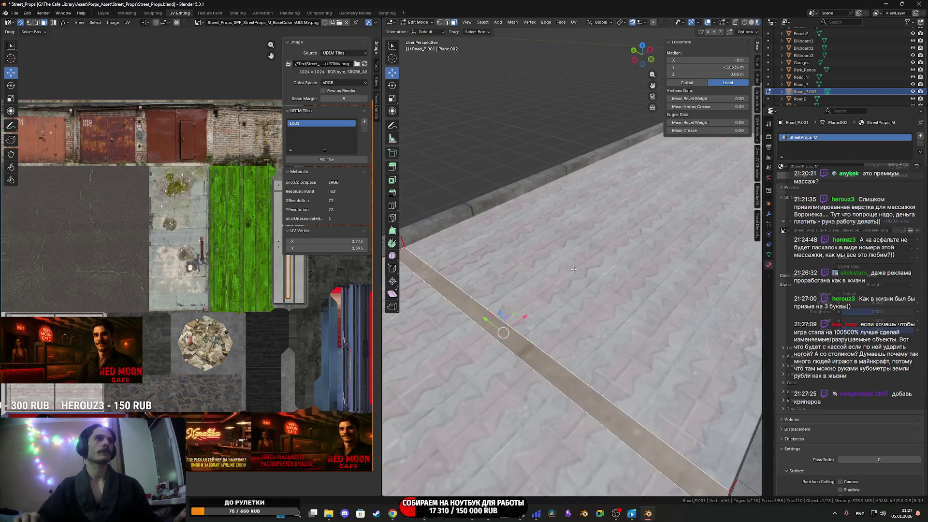
{"action": "scroll", "coordinate": [560, 309], "scroll_direction": "down", "scroll_amount": 1}
{"action": "scroll", "coordinate": [356, 323], "scroll_direction": "down", "scroll_amount": 4}
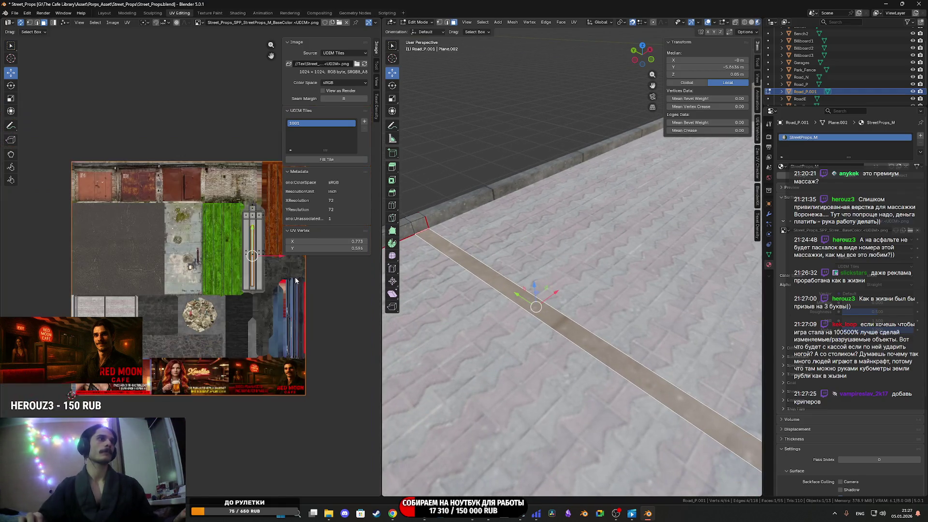
{"action": "scroll", "coordinate": [284, 334], "scroll_direction": "up", "scroll_amount": 7}
{"action": "key", "text": "g"}
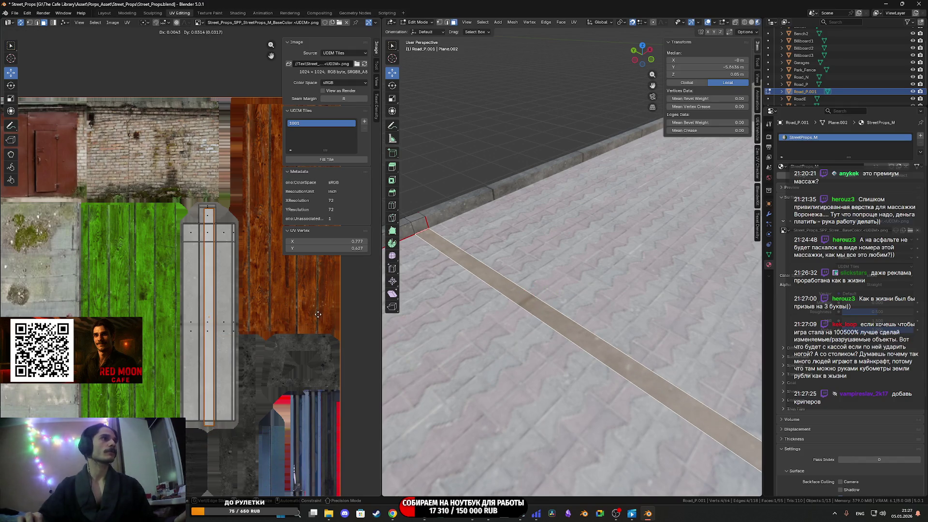
{"action": "key", "text": "s"}
{"action": "left_click", "coordinate": [302, 324]}
Fine-tune the strip's UV island slightly smaller and lower on the concrete band, then exit Edit Mode.
{"action": "scroll", "coordinate": [265, 332], "scroll_direction": "up", "scroll_amount": 3}
{"action": "key", "text": "g"}
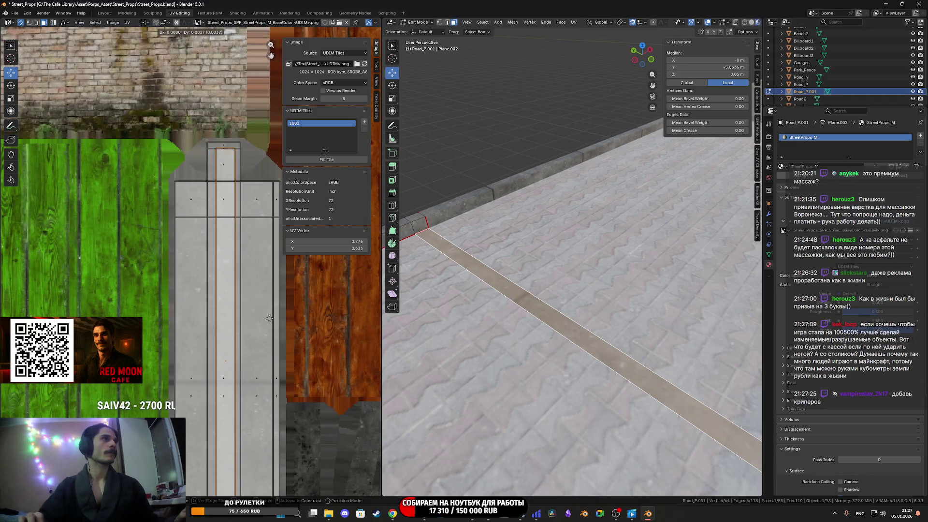
{"action": "left_click", "coordinate": [271, 337]}
{"action": "scroll", "coordinate": [527, 333], "scroll_direction": "up", "scroll_amount": 5}
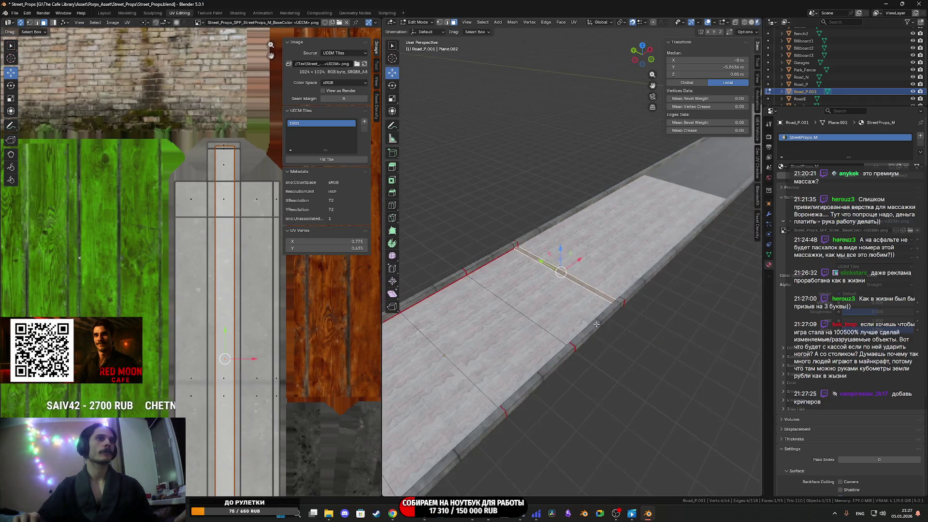
{"action": "left_click_drag", "start_coordinate": [584, 308], "coordinate": [593, 316]}
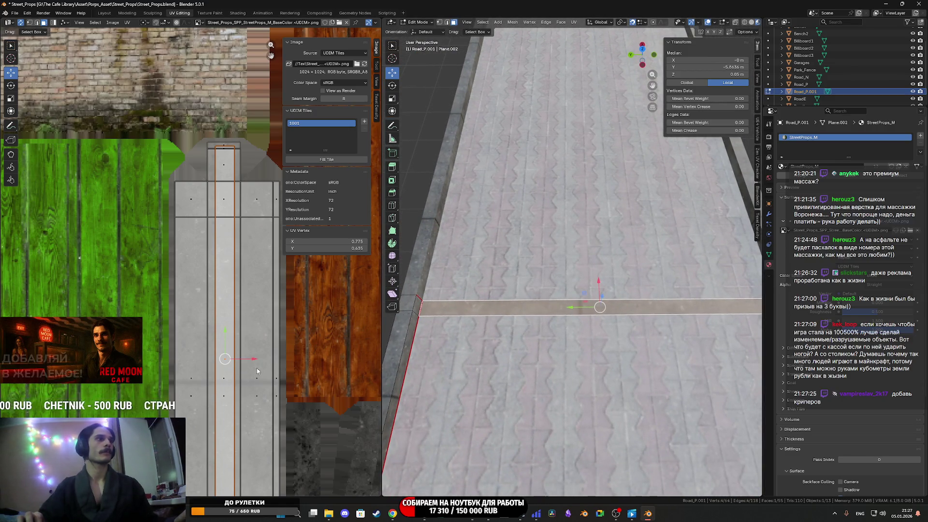
{"action": "key", "text": "s"}
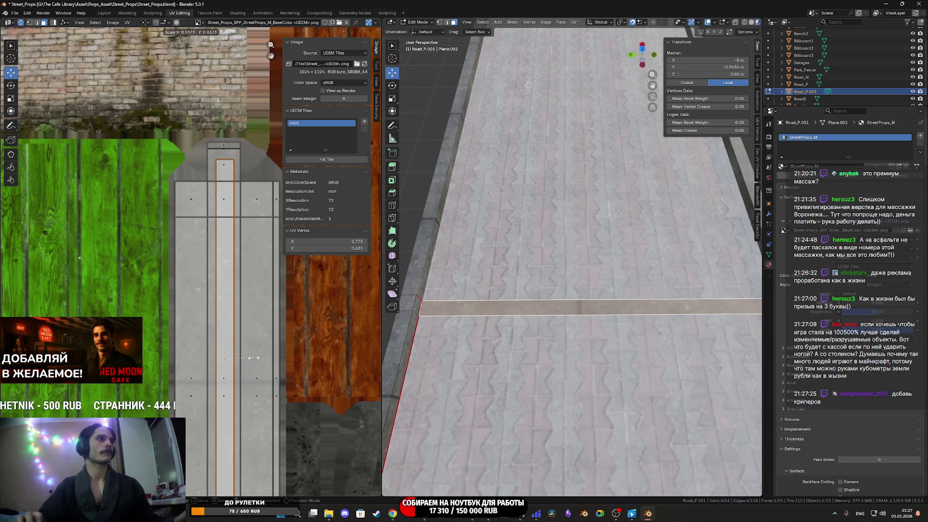
{"action": "left_click", "coordinate": [237, 351]}
{"action": "left_click_drag", "start_coordinate": [227, 337], "coordinate": [228, 358]}
{"action": "scroll", "coordinate": [230, 358], "scroll_direction": "down", "scroll_amount": 4}
{"action": "scroll", "coordinate": [286, 291], "scroll_direction": "up", "scroll_amount": 1}
{"action": "left_click_drag", "start_coordinate": [287, 291], "coordinate": [259, 306]}
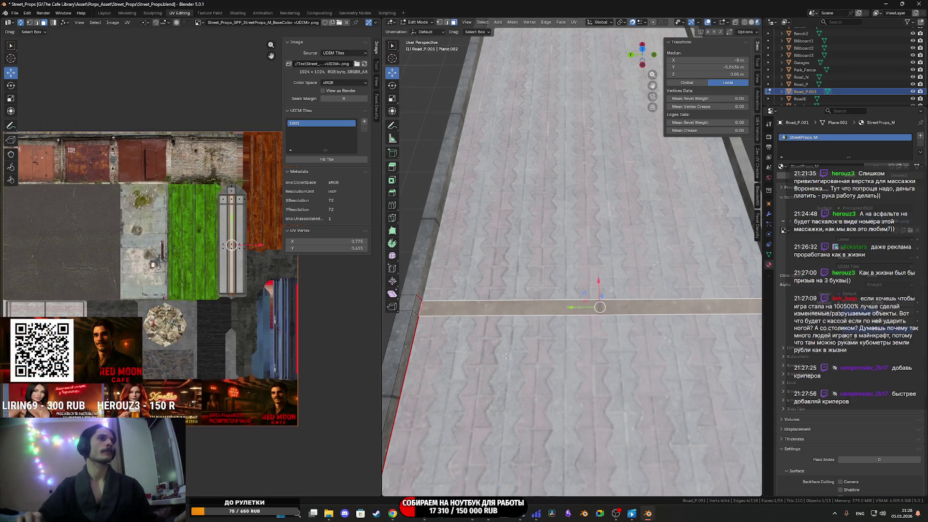
{"action": "key", "text": "Tab"}
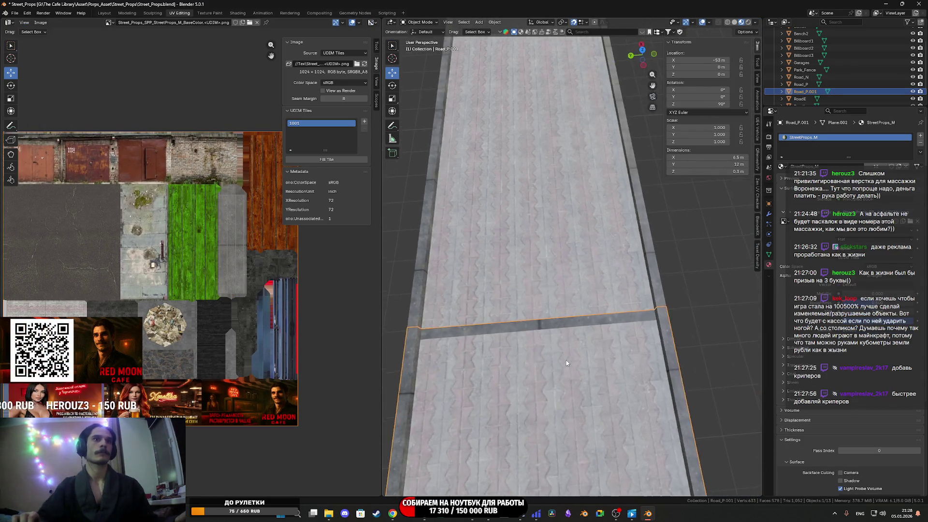
{"action": "scroll", "coordinate": [635, 364], "scroll_direction": "up", "scroll_amount": 5}
{"action": "scroll", "coordinate": [634, 364], "scroll_direction": "down", "scroll_amount": 3}
{"action": "key", "text": "Tab"}
{"action": "scroll", "coordinate": [231, 337], "scroll_direction": "up", "scroll_amount": 5}
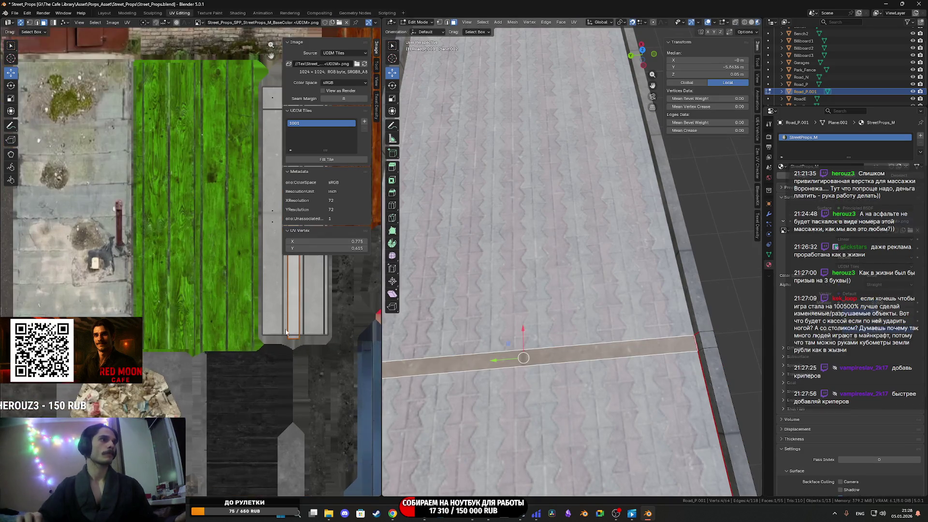
{"action": "scroll", "coordinate": [241, 341], "scroll_direction": "down", "scroll_amount": 2}
{"action": "scroll", "coordinate": [552, 366], "scroll_direction": "up", "scroll_amount": 2}
{"action": "key", "text": "Tab"}
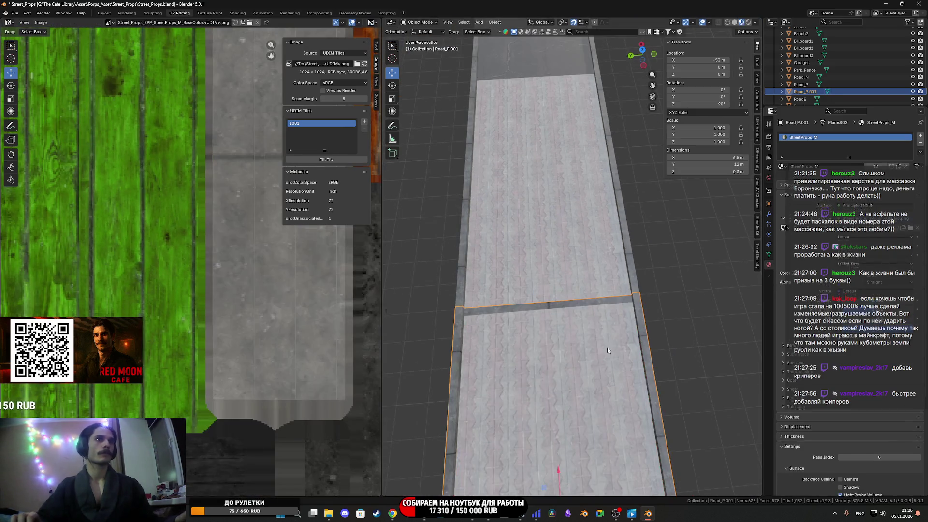
{"action": "scroll", "coordinate": [631, 346], "scroll_direction": "up", "scroll_amount": 3}
{"action": "mouse_move", "coordinate": [607, 349]}
{"action": "left_mouse_down"}
{"action": "mouse_move", "coordinate": [571, 350]}
{"action": "mouse_move", "coordinate": [743, 329]}
{"action": "mouse_move", "coordinate": [661, 342]}
{"action": "mouse_move", "coordinate": [538, 306]}
{"action": "mouse_move", "coordinate": [598, 366]}
{"action": "mouse_move", "coordinate": [553, 352]}
{"action": "mouse_move", "coordinate": [558, 327]}
{"action": "mouse_move", "coordinate": [603, 322]}
{"action": "left_mouse_up"}
{"action": "scroll", "coordinate": [661, 342], "scroll_direction": "down", "scroll_amount": 5}
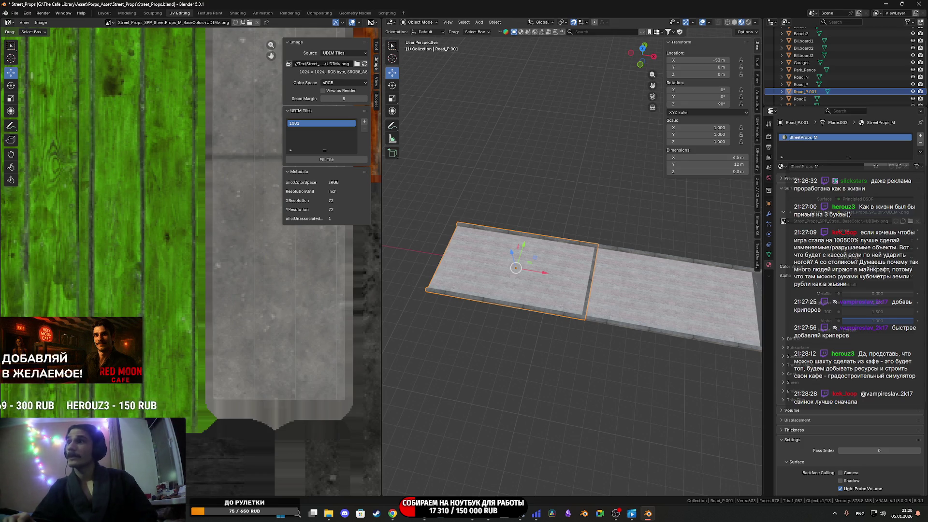
{"action": "mouse_move", "coordinate": [599, 280]}
{"action": "left_mouse_down"}
{"action": "mouse_move", "coordinate": [620, 250]}
{"action": "mouse_move", "coordinate": [581, 306]}
{"action": "mouse_move", "coordinate": [582, 335]}
{"action": "left_mouse_up"}
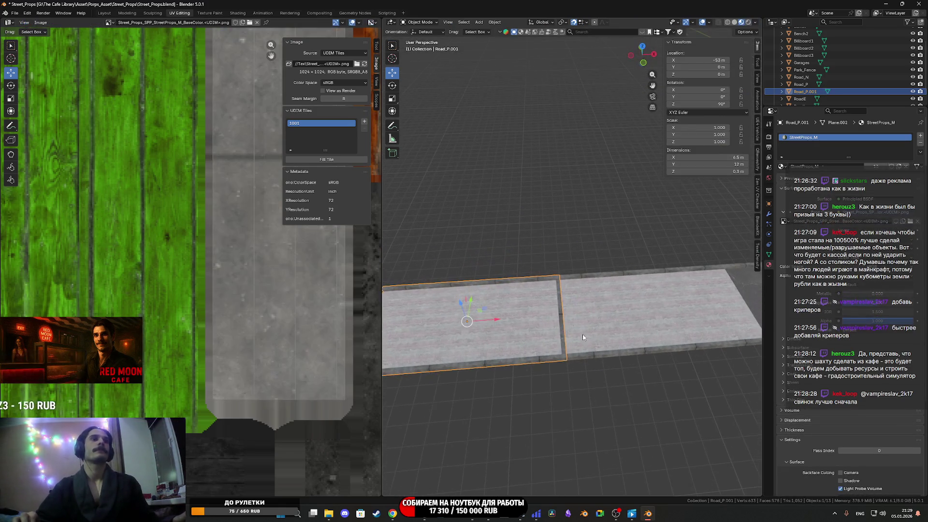
{"action": "left_click", "coordinate": [568, 223]}
{"action": "mouse_move", "coordinate": [567, 222]}
{"action": "left_mouse_down"}
{"action": "mouse_move", "coordinate": [607, 302]}
{"action": "mouse_move", "coordinate": [594, 286]}
{"action": "mouse_move", "coordinate": [558, 320]}
{"action": "mouse_move", "coordinate": [555, 295]}
{"action": "mouse_move", "coordinate": [590, 300]}
{"action": "left_mouse_up"}
{"action": "scroll", "coordinate": [607, 302], "scroll_direction": "up", "scroll_amount": 5}
In Edit Mode, add one loop cut across the road plane and select the narrow strip face.
{"action": "key", "text": "Tab"}
{"action": "left_click", "coordinate": [613, 302]}
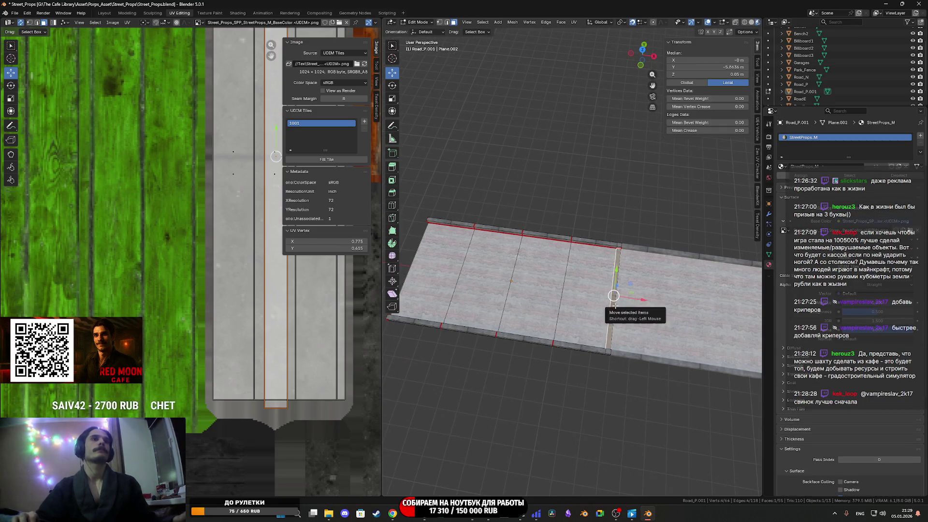
{"action": "scroll", "coordinate": [615, 305], "scroll_direction": "up", "scroll_amount": 3}
{"action": "scroll", "coordinate": [626, 337], "scroll_direction": "down", "scroll_amount": 6}
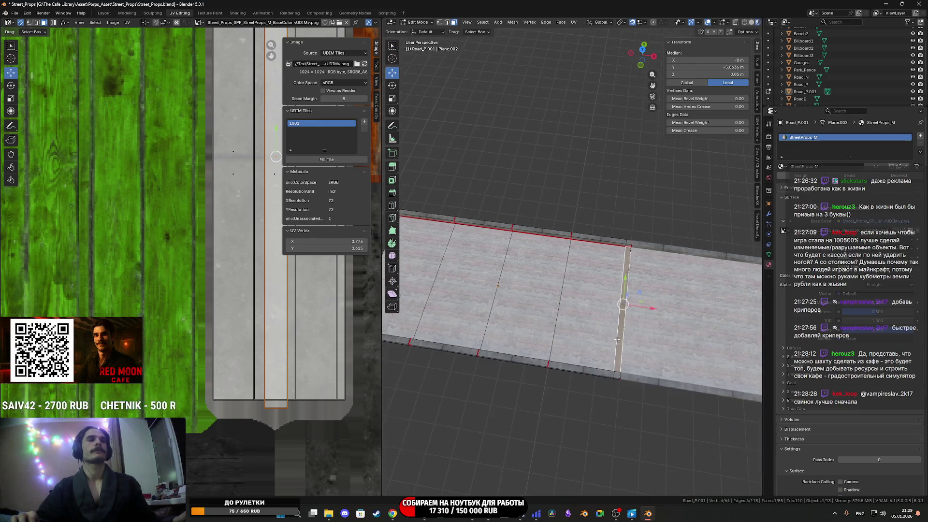
{"action": "key", "text": "ctrl+r"}
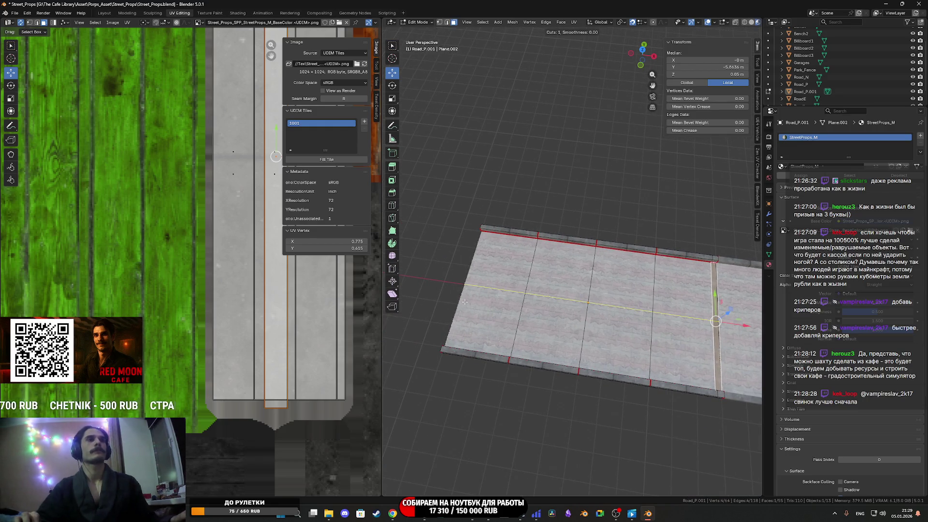
{"action": "left_click", "coordinate": [467, 301]}
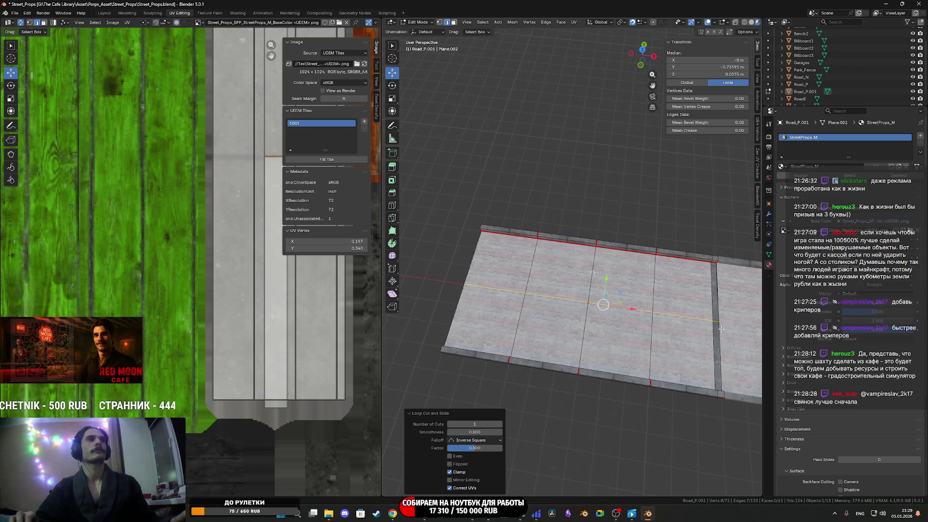
{"action": "scroll", "coordinate": [610, 339], "scroll_direction": "up", "scroll_amount": 2}
{"action": "scroll", "coordinate": [284, 225], "scroll_direction": "down", "scroll_amount": 3}
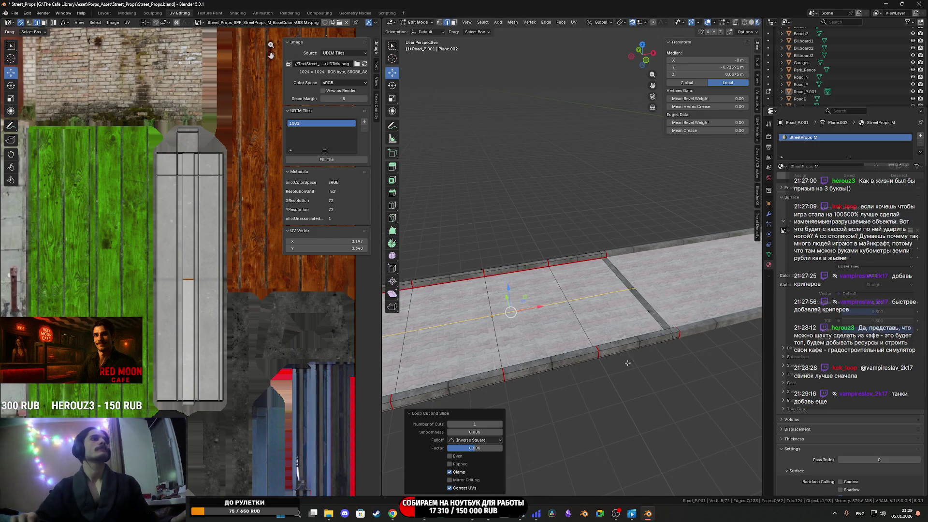
{"action": "left_click", "coordinate": [651, 310]}
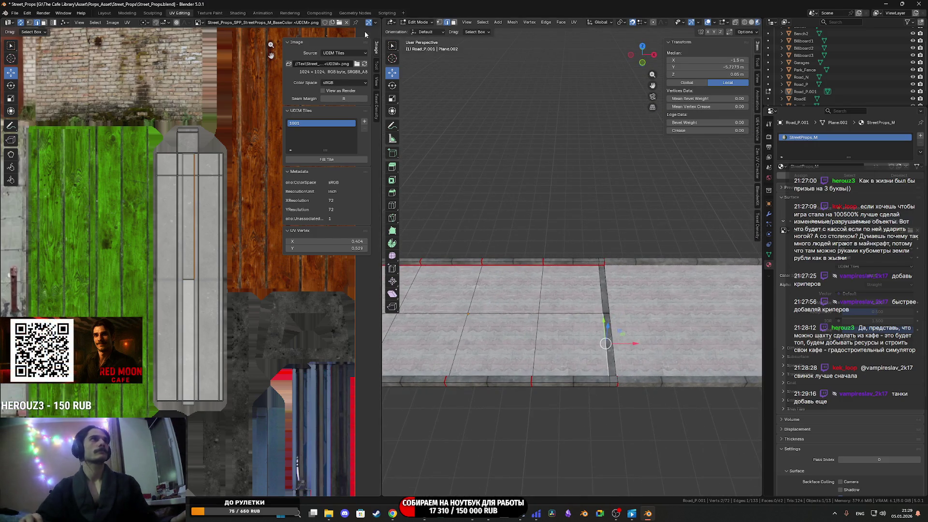
{"action": "left_click", "coordinate": [454, 22]}
{"action": "left_click", "coordinate": [610, 340]}
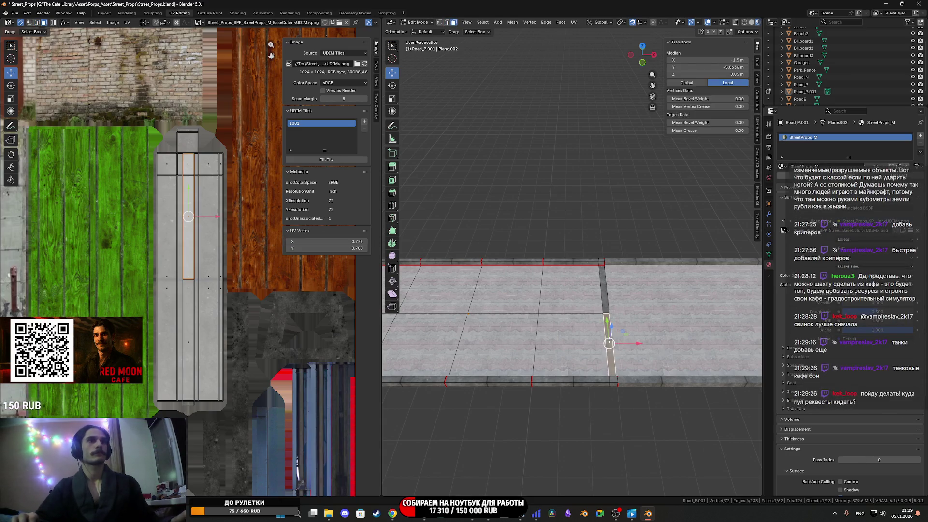
Move the upper strip's UVs onto the long grey concrete band, enlarge them about 1.9x, and nudge upward.
{"action": "left_click_drag", "start_coordinate": [221, 272], "coordinate": [209, 283]}
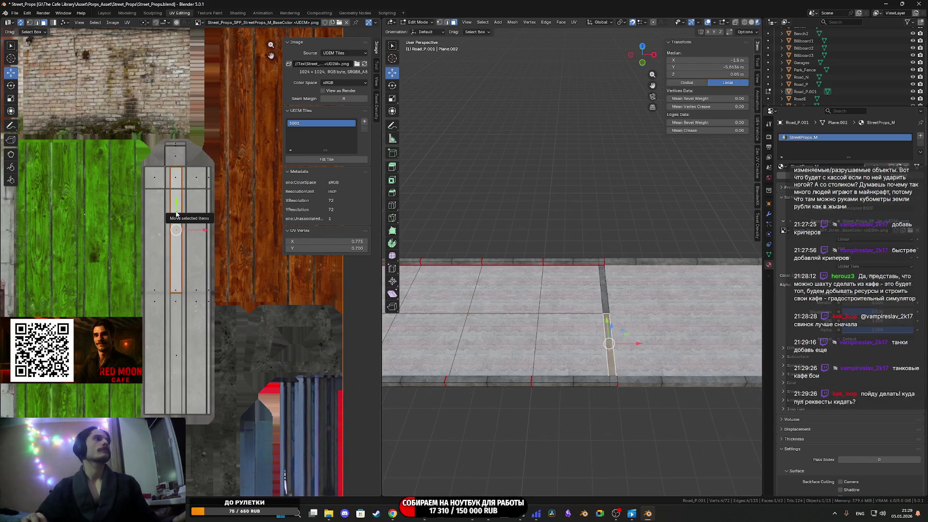
{"action": "left_click_drag", "start_coordinate": [176, 209], "coordinate": [188, 261]}
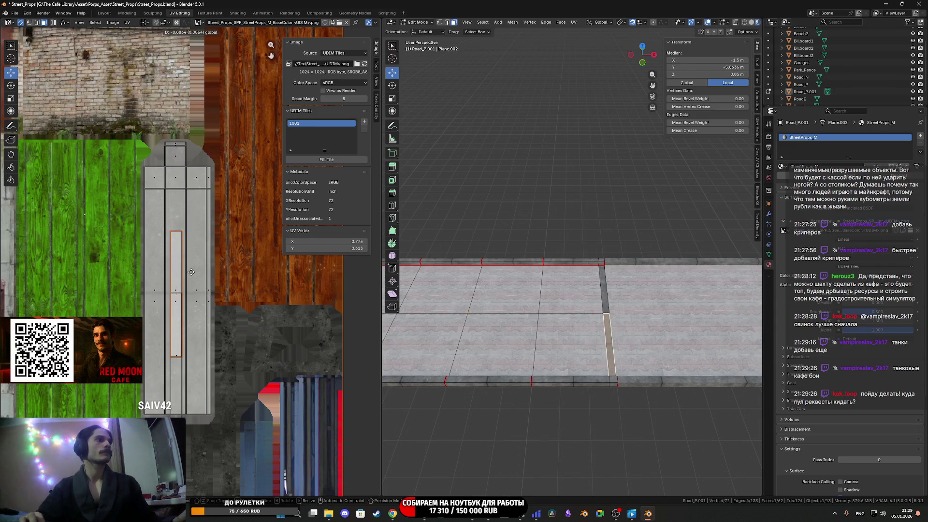
{"action": "left_click", "coordinate": [214, 274]}
{"action": "key", "text": "ctrl+z"}
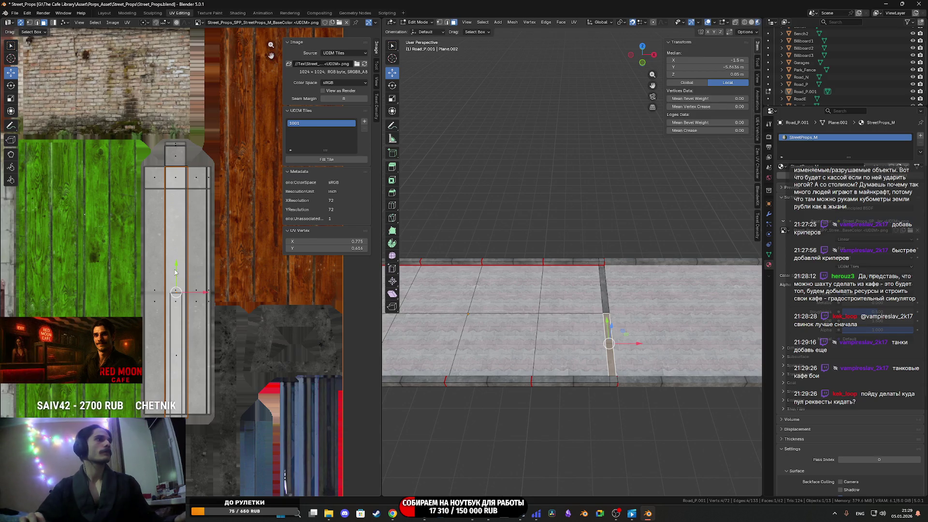
{"action": "left_click", "coordinate": [604, 305]}
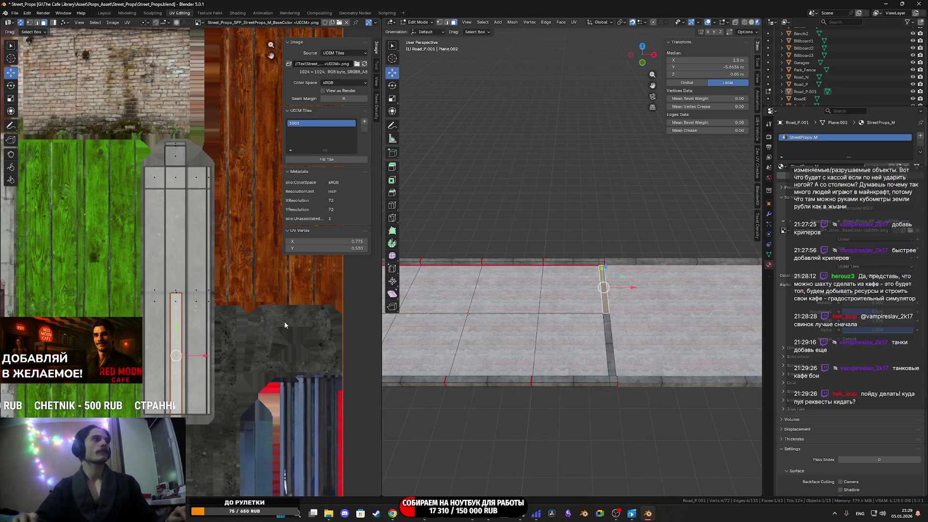
{"action": "left_click_drag", "start_coordinate": [183, 339], "coordinate": [192, 269]}
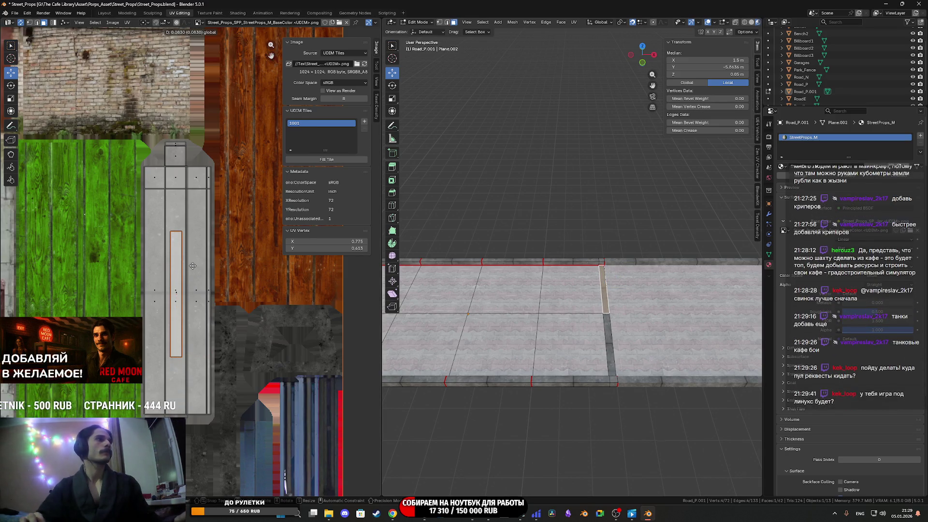
{"action": "key", "text": "s"}
{"action": "left_click", "coordinate": [208, 277]}
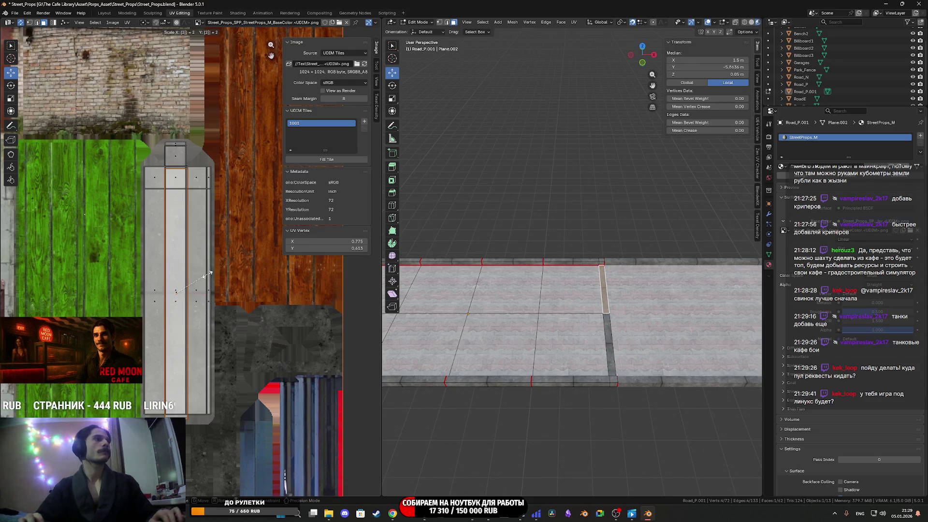
{"action": "left_click_drag", "start_coordinate": [175, 268], "coordinate": [178, 265]}
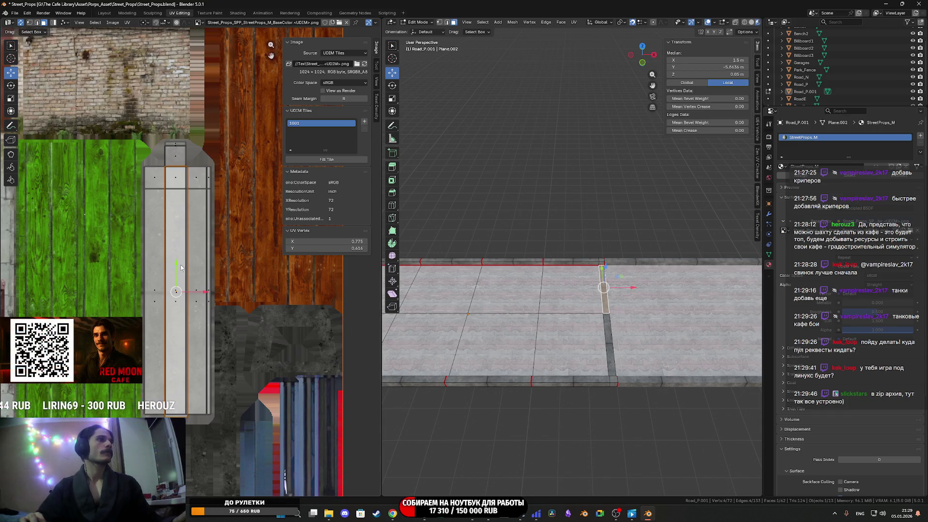
{"action": "key", "text": "Tab"}
Back in Edit Mode, add the long dark pavement stripe to the selection and switch to Front Orthographic view.
{"action": "scroll", "coordinate": [640, 352], "scroll_direction": "up", "scroll_amount": 5}
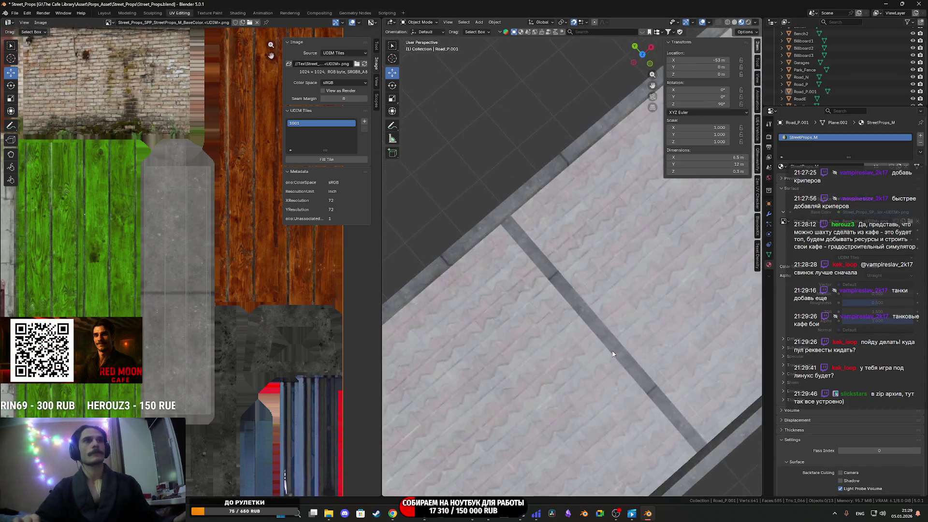
{"action": "scroll", "coordinate": [602, 343], "scroll_direction": "down", "scroll_amount": 5}
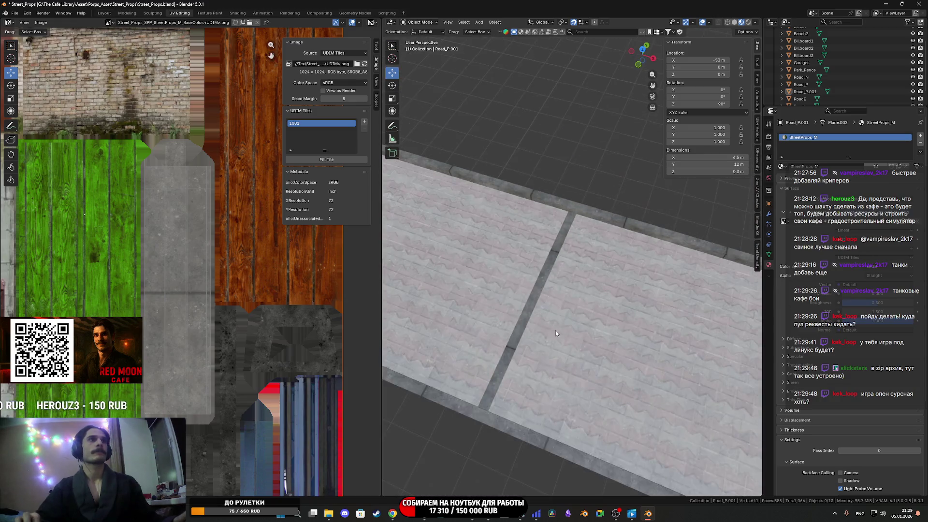
{"action": "mouse_move", "coordinate": [613, 301]}
{"action": "left_mouse_down"}
{"action": "mouse_move", "coordinate": [506, 289]}
{"action": "mouse_move", "coordinate": [558, 309]}
{"action": "mouse_move", "coordinate": [592, 299]}
{"action": "left_mouse_up"}
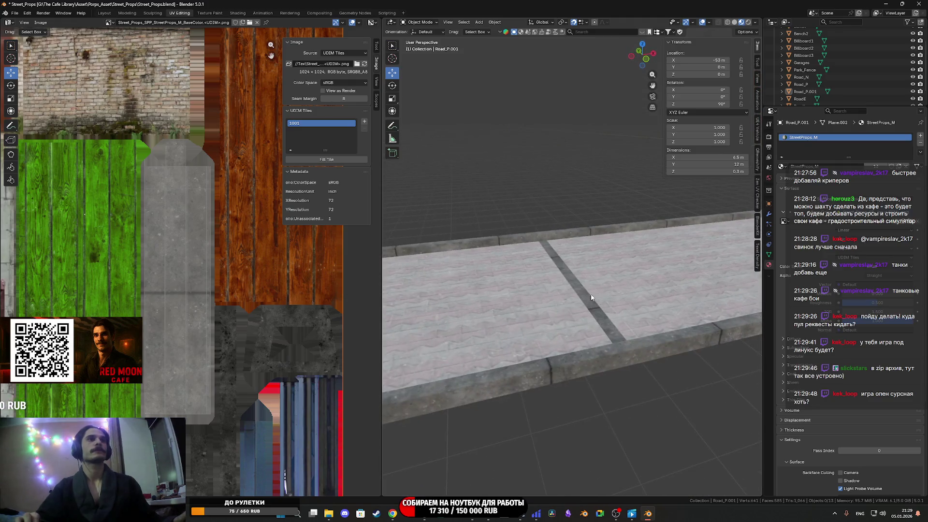
{"action": "key", "text": "Tab"}
{"action": "left_click", "coordinate": [560, 269], "text": "shift"}
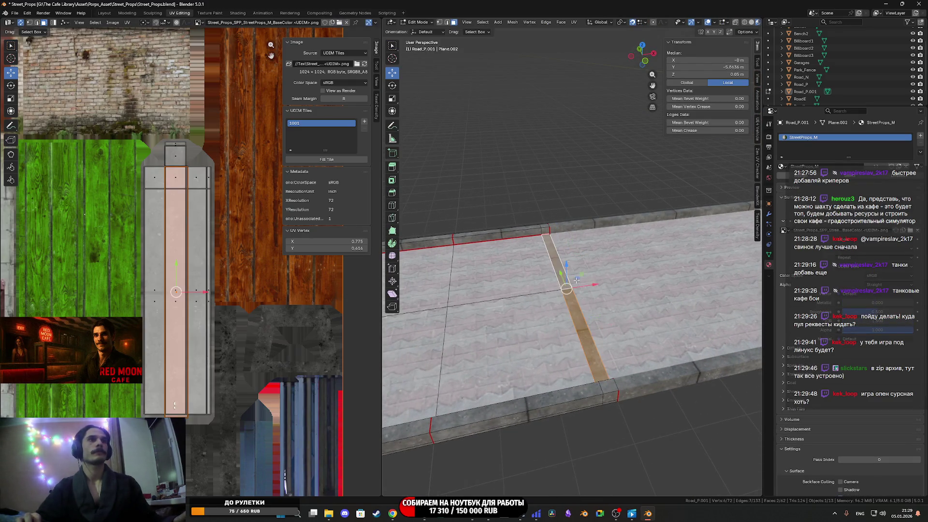
{"action": "left_click_drag", "start_coordinate": [561, 269], "coordinate": [606, 293]}
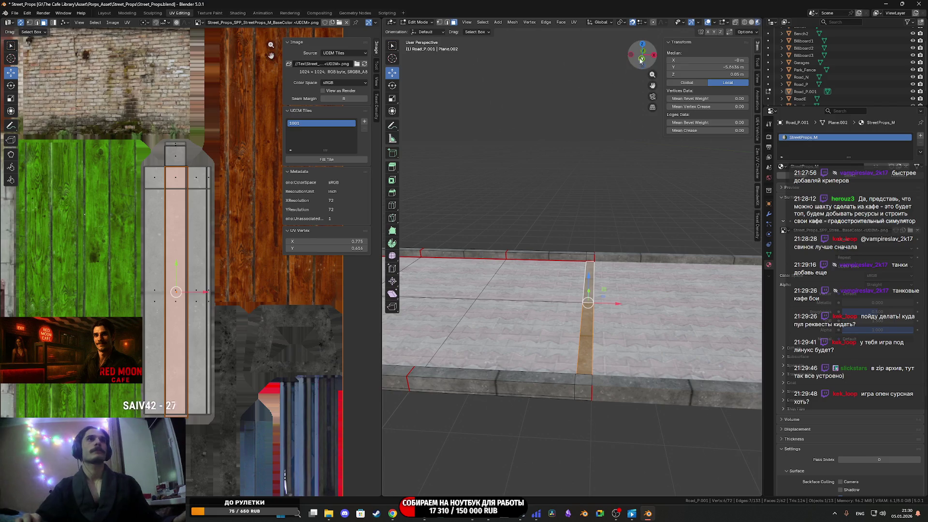
{"action": "left_click", "coordinate": [642, 59]}
Extrude the stripe faces 0.1 m upward in Z and select along the raised strip's top.
{"action": "key", "text": "e"}
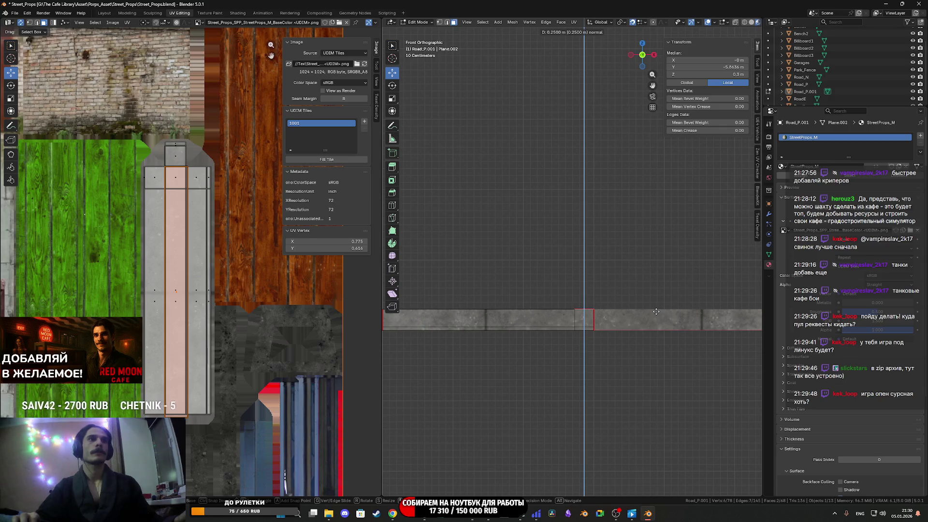
{"action": "left_click", "coordinate": [656, 311]}
{"action": "mouse_move", "coordinate": [656, 312]}
{"action": "left_mouse_down"}
{"action": "mouse_move", "coordinate": [716, 316]}
{"action": "mouse_move", "coordinate": [611, 356]}
{"action": "mouse_move", "coordinate": [618, 372]}
{"action": "mouse_move", "coordinate": [556, 387]}
{"action": "left_mouse_up"}
{"action": "left_click", "coordinate": [476, 456]}
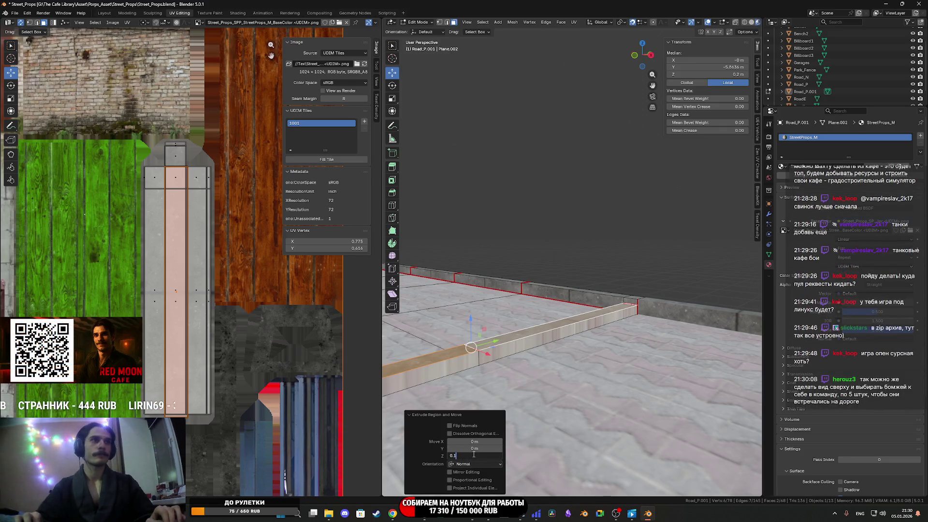
{"action": "key", "text": "Return"}
{"action": "left_click_drag", "start_coordinate": [576, 369], "coordinate": [583, 356]}
{"action": "left_click", "coordinate": [546, 342]}
{"action": "left_click_drag", "start_coordinate": [617, 309], "coordinate": [615, 359]}
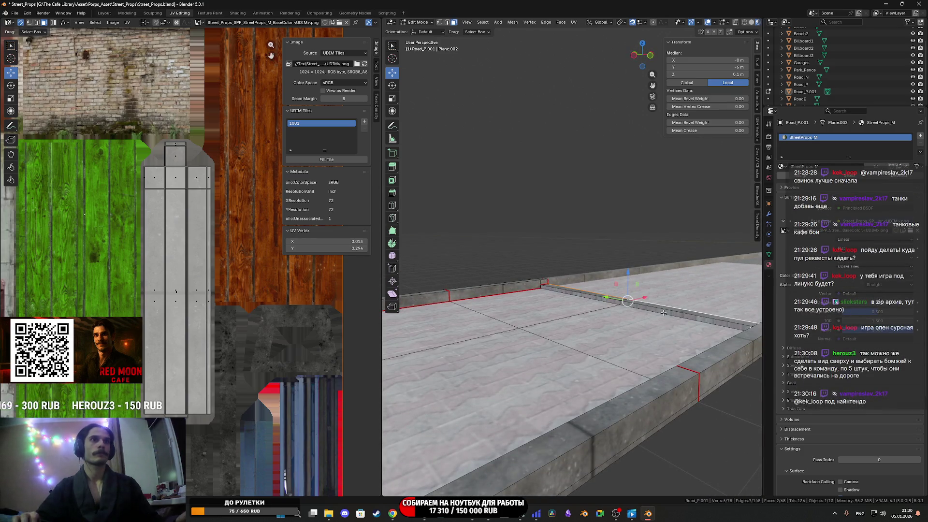
{"action": "left_click", "coordinate": [664, 313], "text": "shift"}
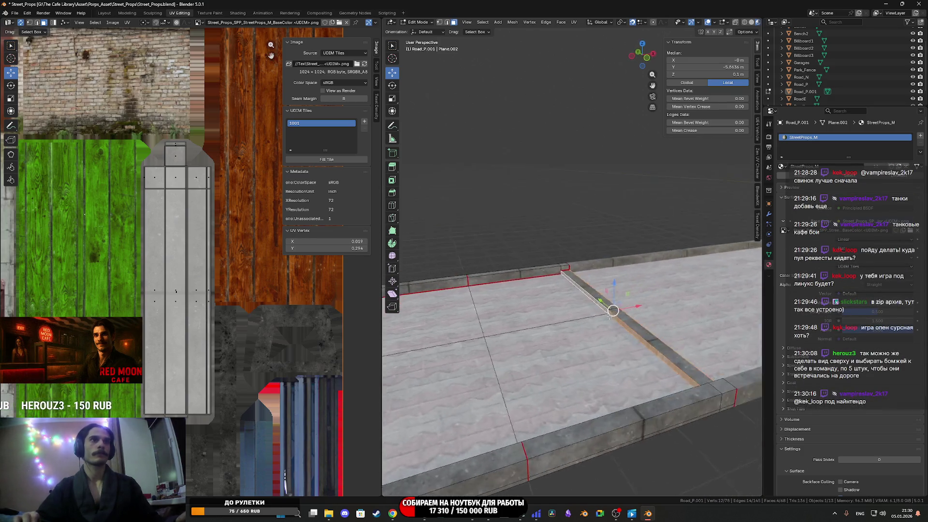
{"action": "scroll", "coordinate": [285, 293], "scroll_direction": "down", "scroll_amount": 5}
{"action": "scroll", "coordinate": [286, 292], "scroll_direction": "up", "scroll_amount": 3}
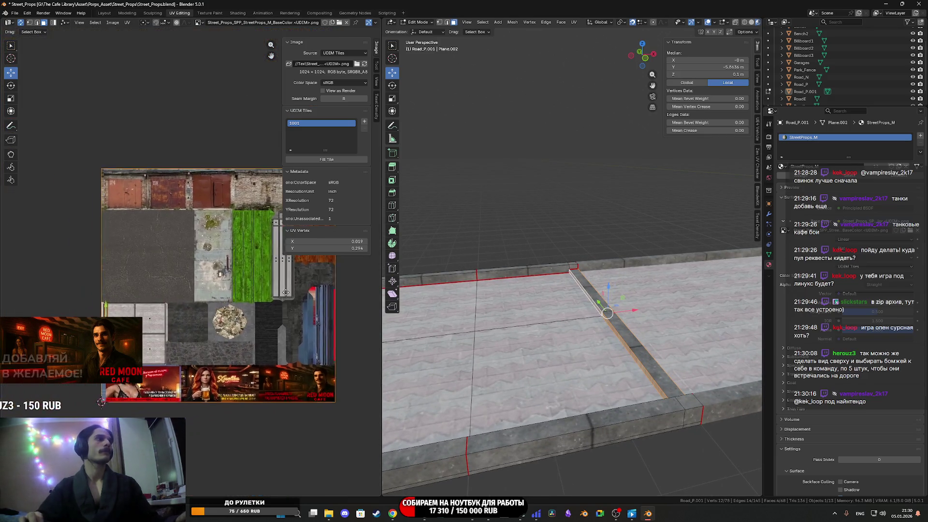
Stretch the strip's UVs along X, then unwrap the selected strip faces.
{"action": "scroll", "coordinate": [285, 292], "scroll_direction": "up", "scroll_amount": 6}
{"action": "mouse_move", "coordinate": [535, 338]}
{"action": "left_mouse_down"}
{"action": "mouse_move", "coordinate": [536, 310]}
{"action": "mouse_move", "coordinate": [375, 351]}
{"action": "left_mouse_up"}
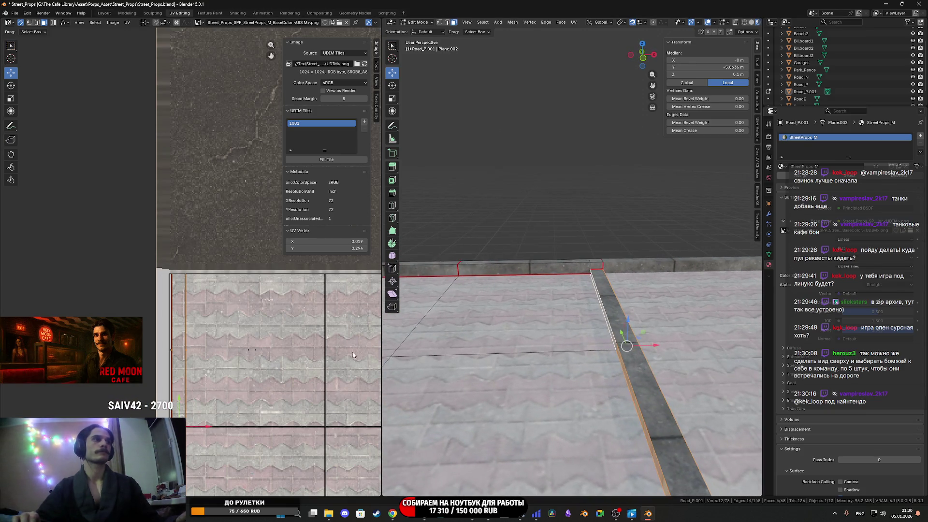
{"action": "scroll", "coordinate": [256, 370], "scroll_direction": "down", "scroll_amount": 3}
{"action": "left_click_drag", "start_coordinate": [247, 340], "coordinate": [216, 355]}
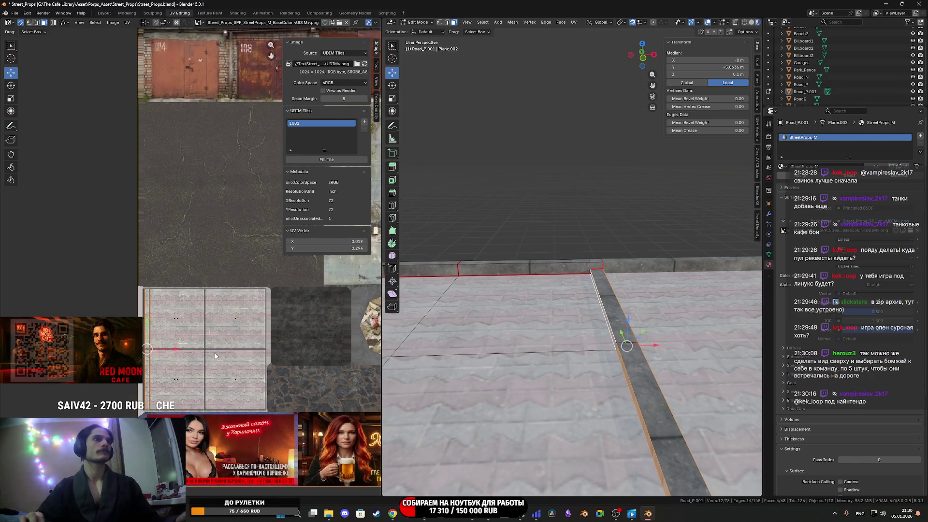
{"action": "key", "text": "s"}
{"action": "key", "text": "x"}
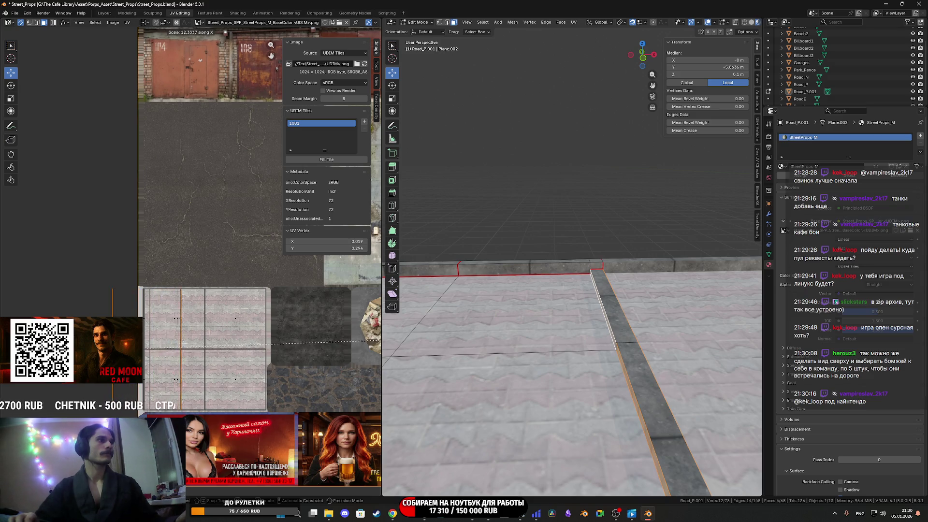
{"action": "left_click", "coordinate": [252, 377]}
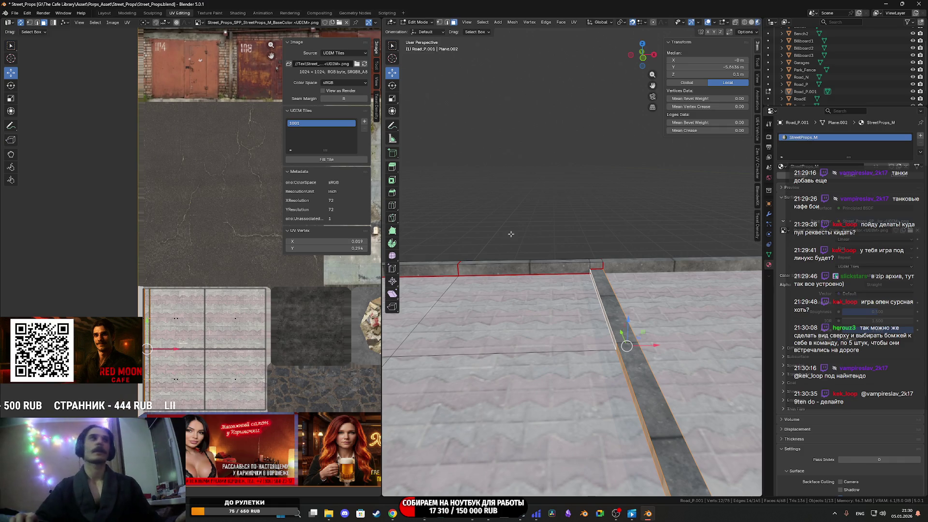
{"action": "left_click", "coordinate": [574, 22]}
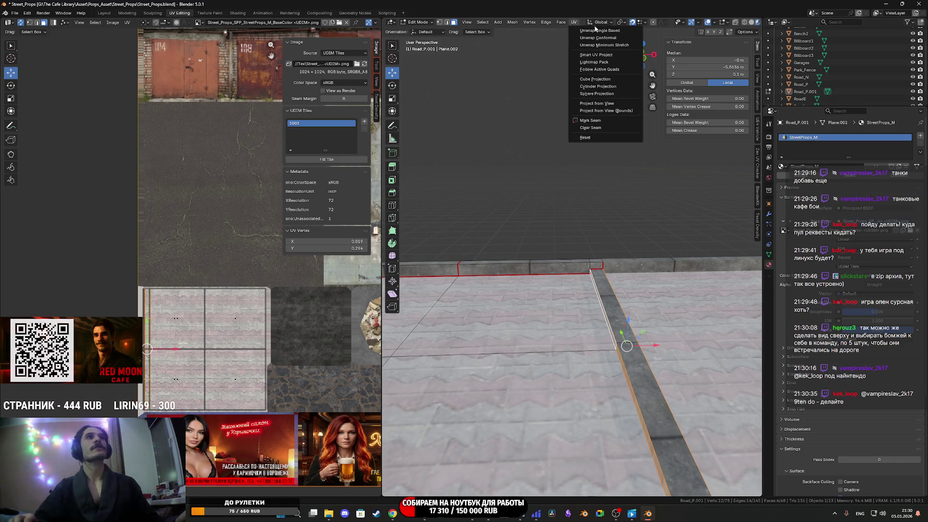
{"action": "left_click", "coordinate": [587, 31]}
Shift the unwrapped UV island left and box-select its upper part, adding more strip faces.
{"action": "scroll", "coordinate": [219, 267], "scroll_direction": "down", "scroll_amount": 3}
{"action": "left_click_drag", "start_coordinate": [188, 264], "coordinate": [158, 262]}
{"action": "mouse_move", "coordinate": [116, 184]}
{"action": "left_mouse_down"}
{"action": "mouse_move", "coordinate": [137, 227]}
{"action": "mouse_move", "coordinate": [137, 295]}
{"action": "left_mouse_up"}
{"action": "scroll", "coordinate": [137, 295], "scroll_direction": "up", "scroll_amount": 6}
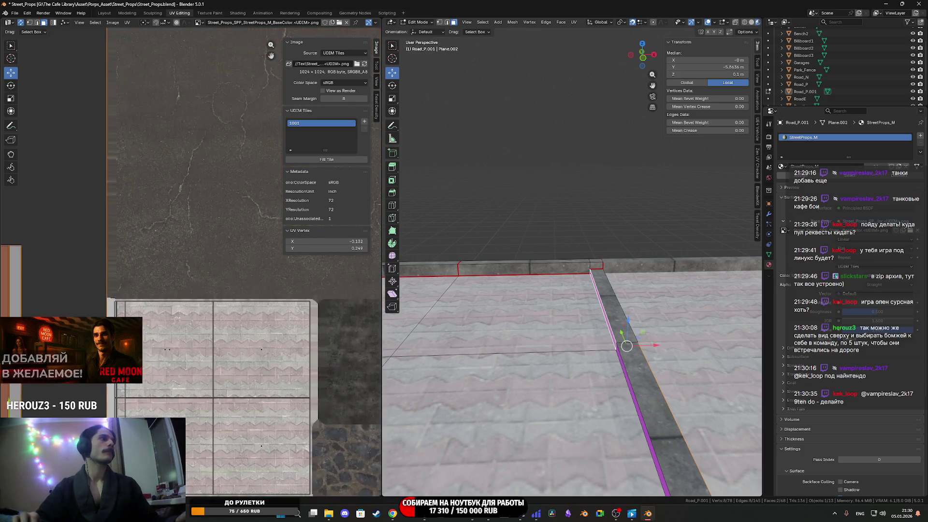
{"action": "left_click_drag", "start_coordinate": [218, 110], "coordinate": [216, 103]}
{"action": "scroll", "coordinate": [217, 103], "scroll_direction": "down", "scroll_amount": 5}
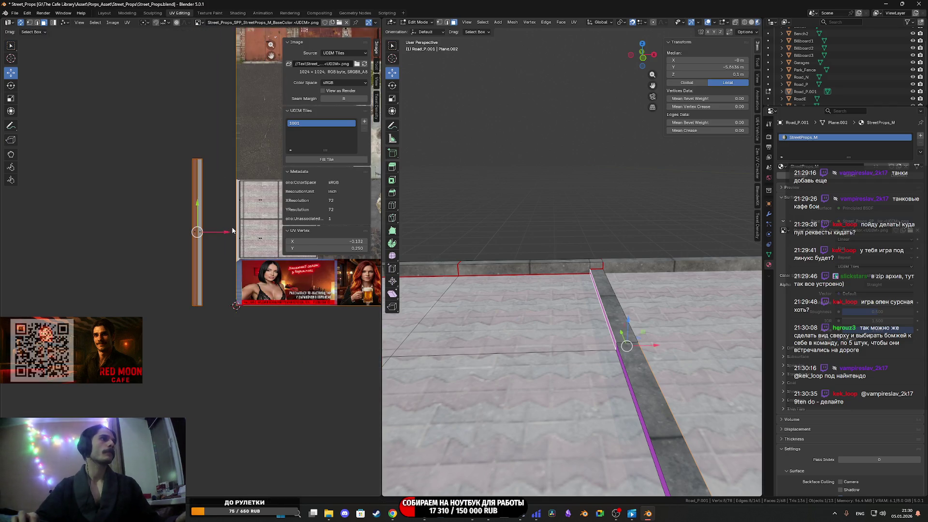
{"action": "left_click", "coordinate": [198, 220], "text": "shift"}
{"action": "scroll", "coordinate": [127, 285], "scroll_direction": "down", "scroll_amount": 5}
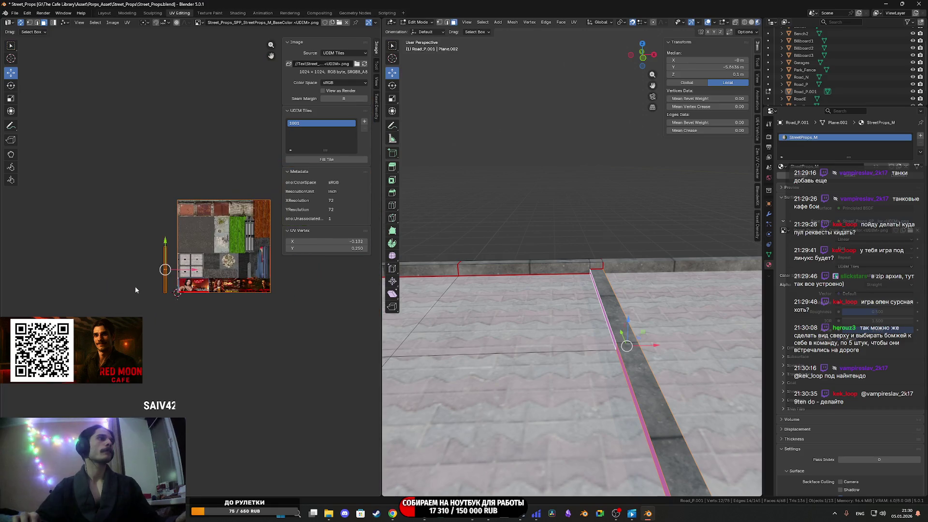
Scale and move the strip's UVs onto the atlas's grey concrete border strip, then exit Edit Mode.
{"action": "key", "text": "g"}
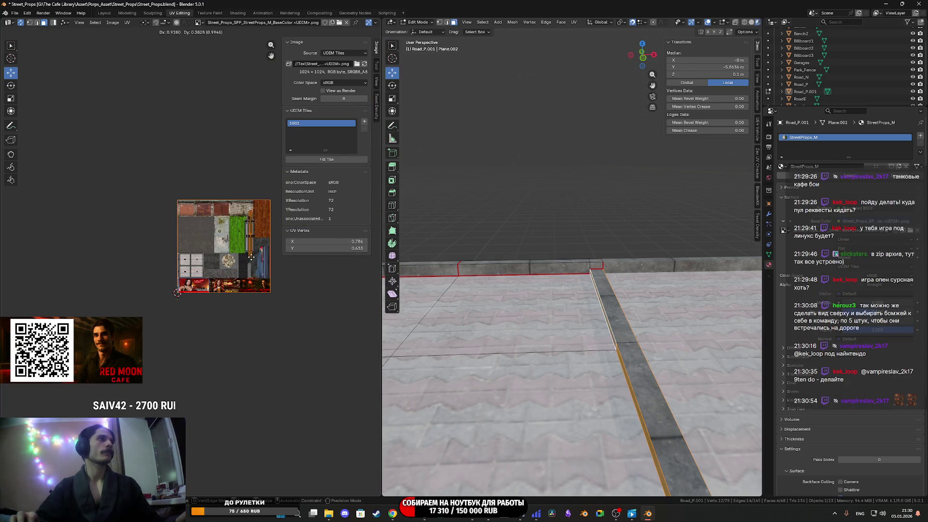
{"action": "scroll", "coordinate": [252, 257], "scroll_direction": "up", "scroll_amount": 7}
{"action": "key", "text": "s"}
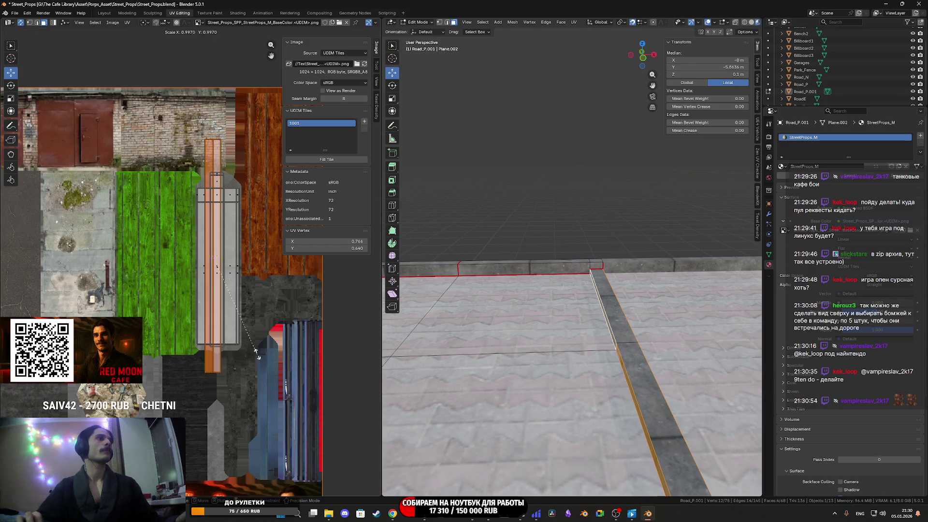
{"action": "left_click", "coordinate": [246, 317]}
{"action": "scroll", "coordinate": [247, 315], "scroll_direction": "up", "scroll_amount": 4}
{"action": "key", "text": "g"}
{"action": "left_click", "coordinate": [238, 355]}
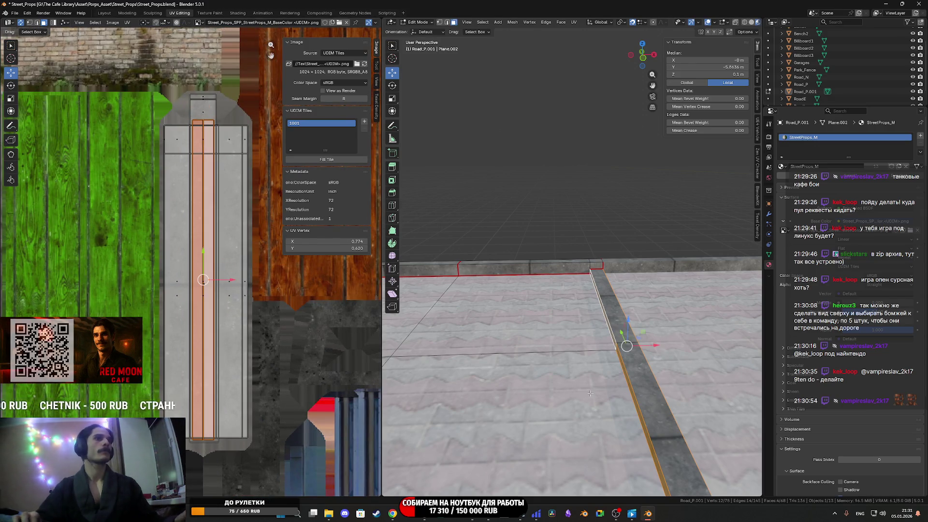
{"action": "key", "text": "Tab"}
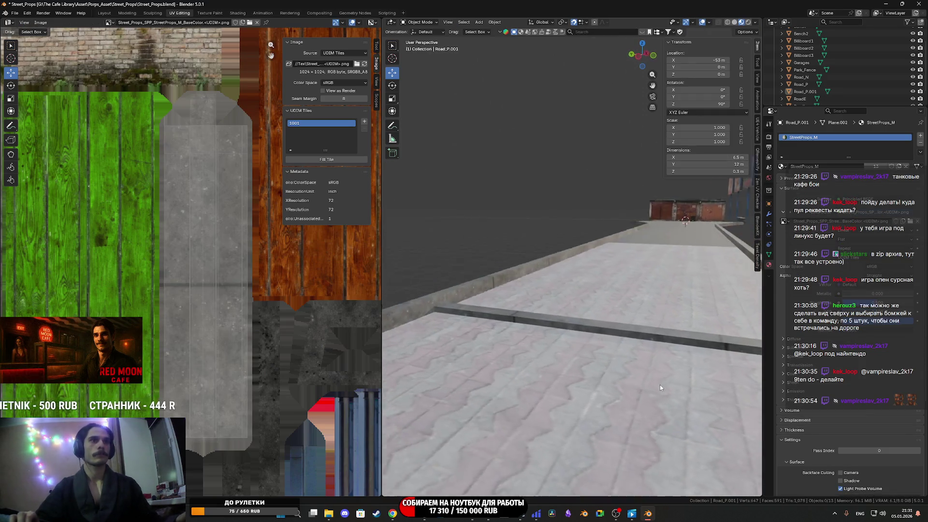
Nudge the street strip's UVs slightly downward in Edit Mode, then leave mesh editing.
{"action": "key", "text": "Tab"}
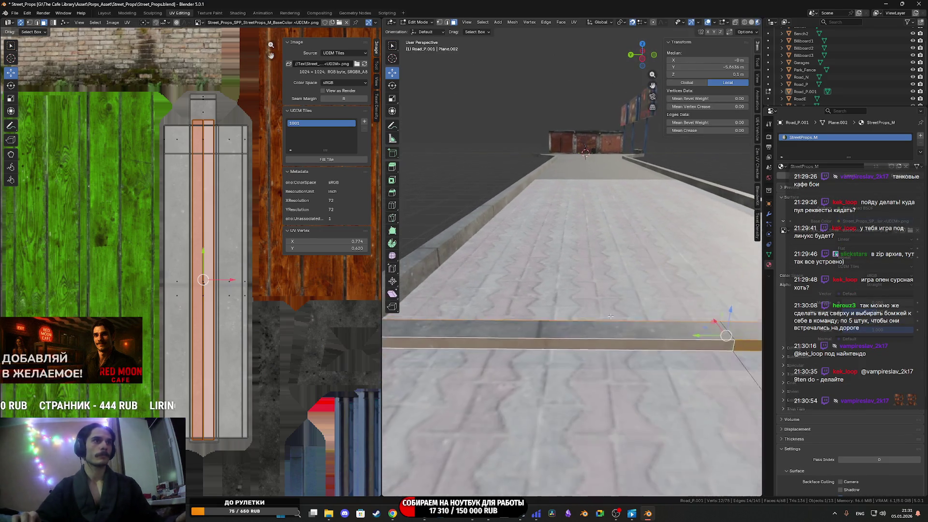
{"action": "left_click_drag", "start_coordinate": [202, 255], "coordinate": [202, 258]}
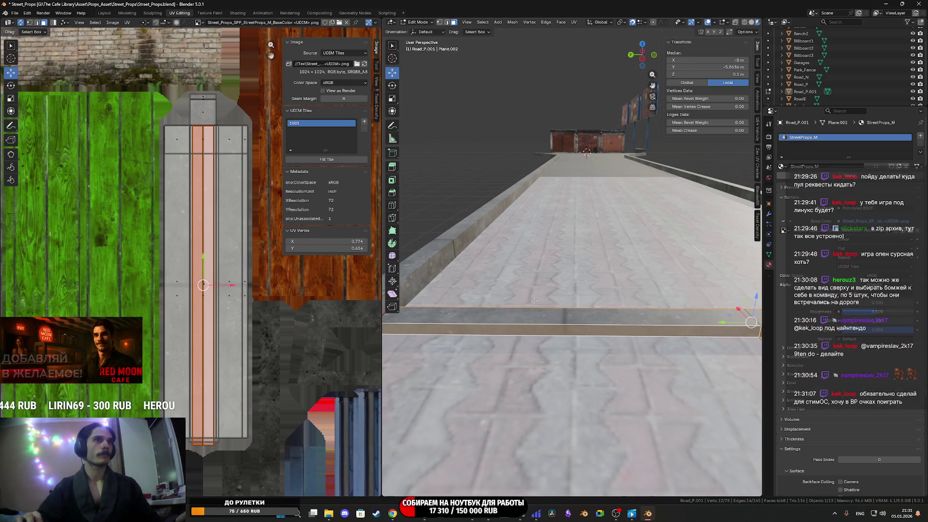
{"action": "scroll", "coordinate": [618, 303], "scroll_direction": "up", "scroll_amount": 5}
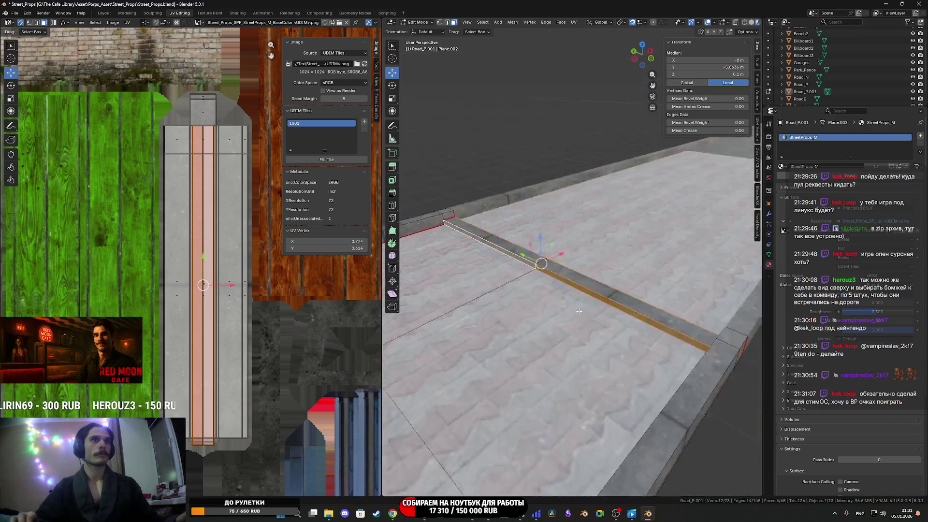
{"action": "key", "text": "Tab"}
Frame the road and select the end road piece Road_P.001.
{"action": "scroll", "coordinate": [596, 332], "scroll_direction": "down", "scroll_amount": 3}
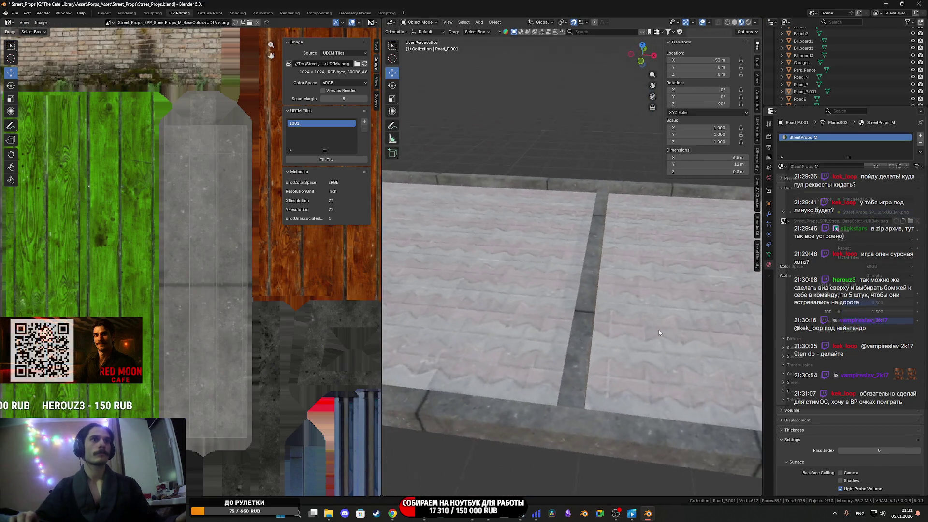
{"action": "scroll", "coordinate": [603, 316], "scroll_direction": "down", "scroll_amount": 5}
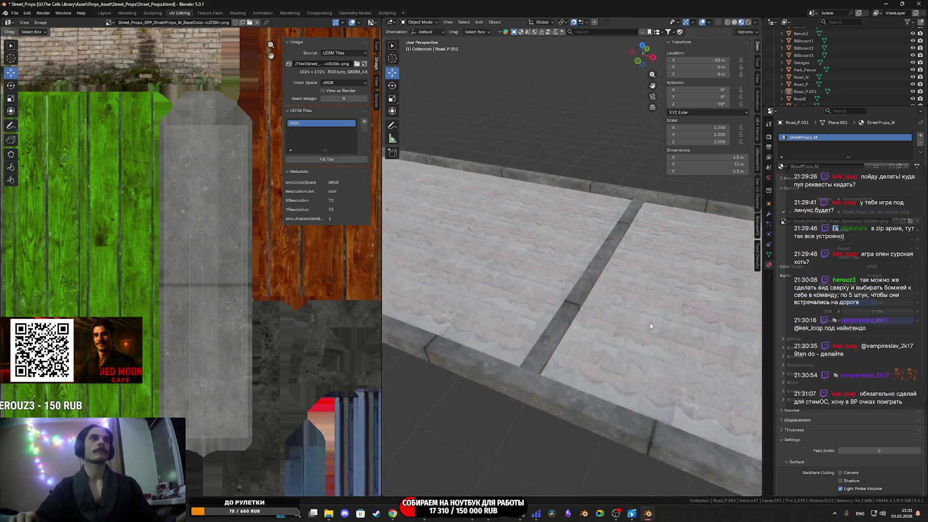
{"action": "scroll", "coordinate": [267, 281], "scroll_direction": "down", "scroll_amount": 2}
{"action": "scroll", "coordinate": [271, 295], "scroll_direction": "up", "scroll_amount": 2}
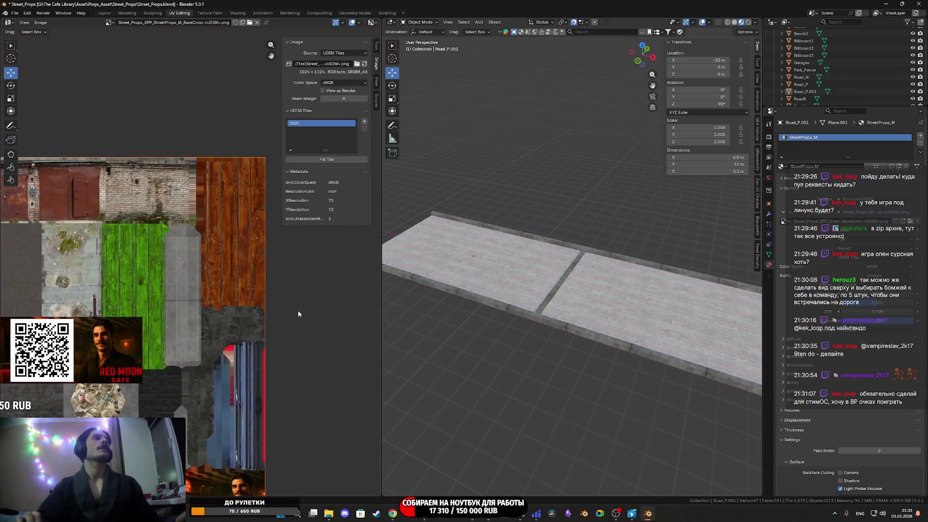
{"action": "scroll", "coordinate": [237, 318], "scroll_direction": "down", "scroll_amount": 1}
{"action": "scroll", "coordinate": [490, 313], "scroll_direction": "down", "scroll_amount": 2}
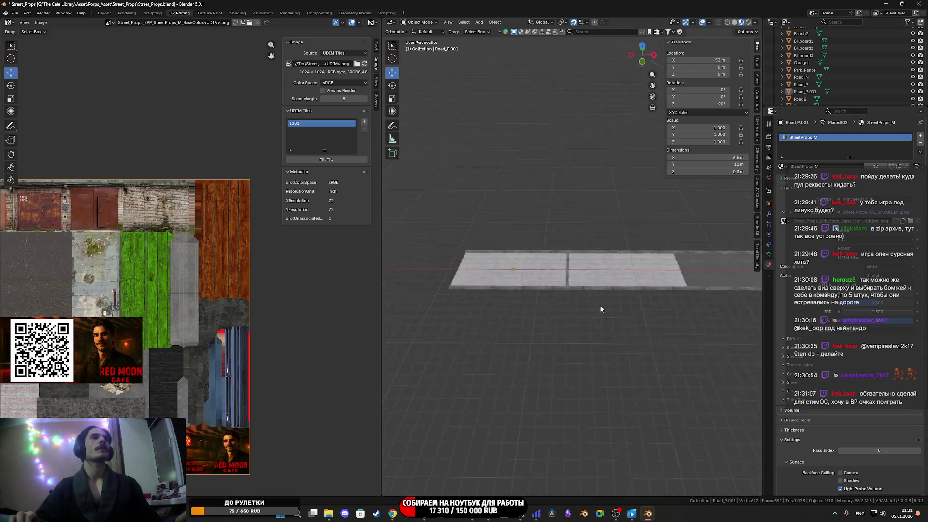
{"action": "scroll", "coordinate": [623, 306], "scroll_direction": "up", "scroll_amount": 3}
{"action": "left_click", "coordinate": [439, 312]}
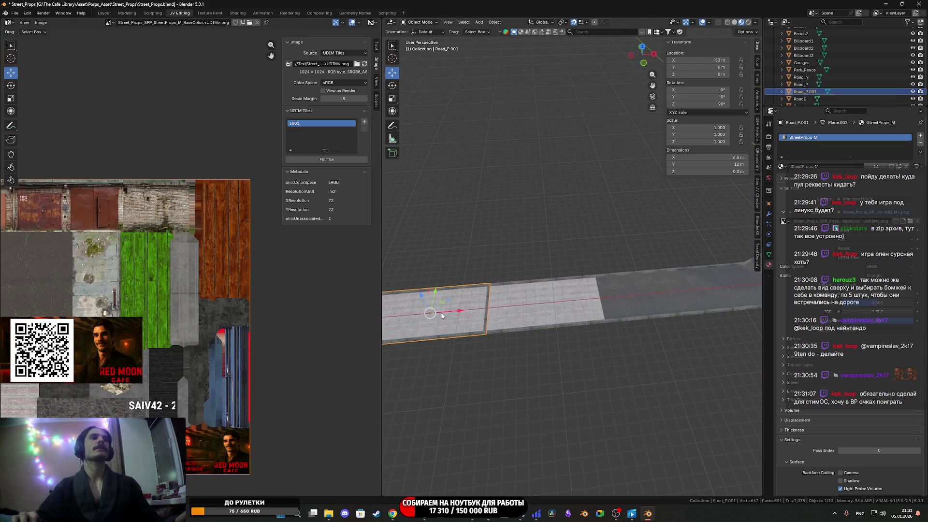
Rename Road_P.001 to Road_P_End in the Outliner.
{"action": "double_click", "coordinate": [805, 91]}
{"action": "key", "text": "BackSpace"}
{"action": "key", "text": "BackSpace"}
{"action": "key", "text": "BackSpace"}
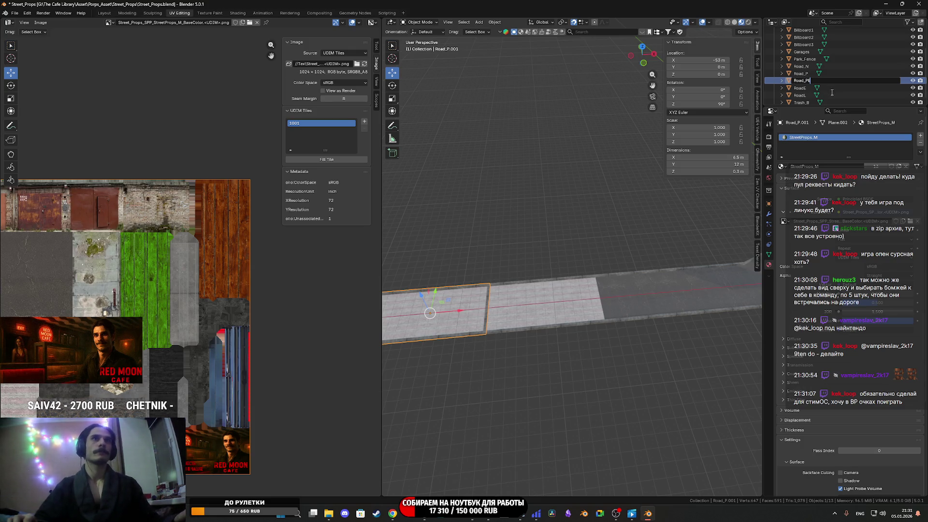
{"action": "type", "text": "nd"}
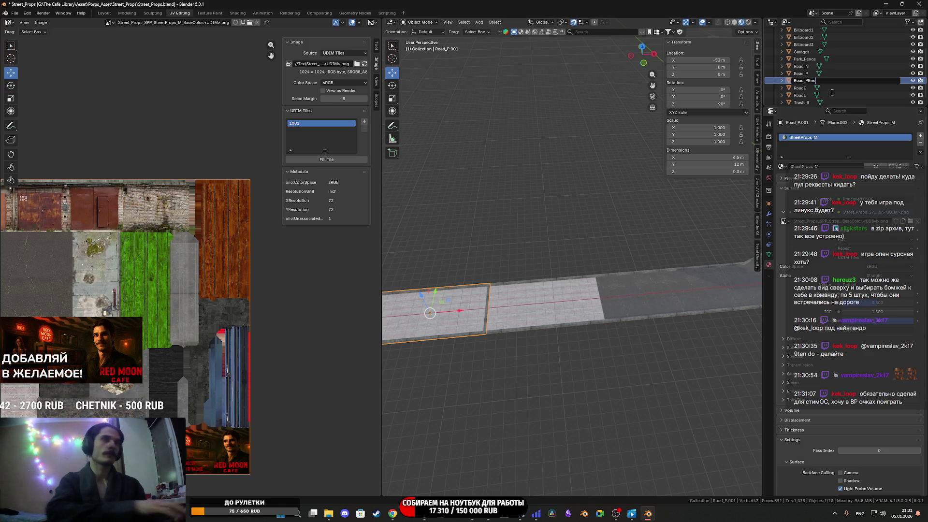
{"action": "type", "text": "_"}
{"action": "key", "text": "Return"}
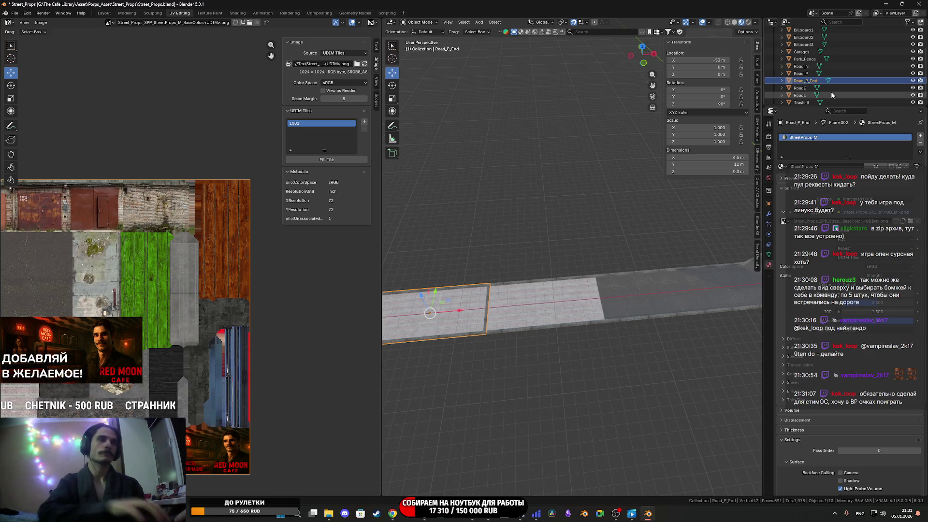
Select all street props, save the blend file, and snap the selection to the world origin.
{"action": "scroll", "coordinate": [649, 226], "scroll_direction": "down", "scroll_amount": 2}
{"action": "scroll", "coordinate": [648, 226], "scroll_direction": "down", "scroll_amount": 3}
{"action": "key", "text": "a"}
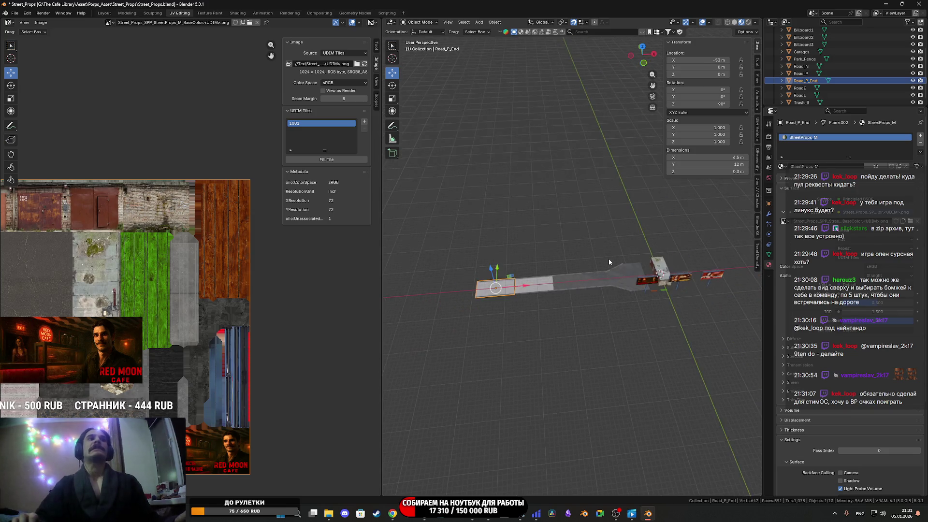
{"action": "key", "text": "ctrl+s"}
{"action": "key", "text": "shift+s"}
{"action": "key", "text": "shift+s"}
{"action": "left_click", "coordinate": [595, 230]}
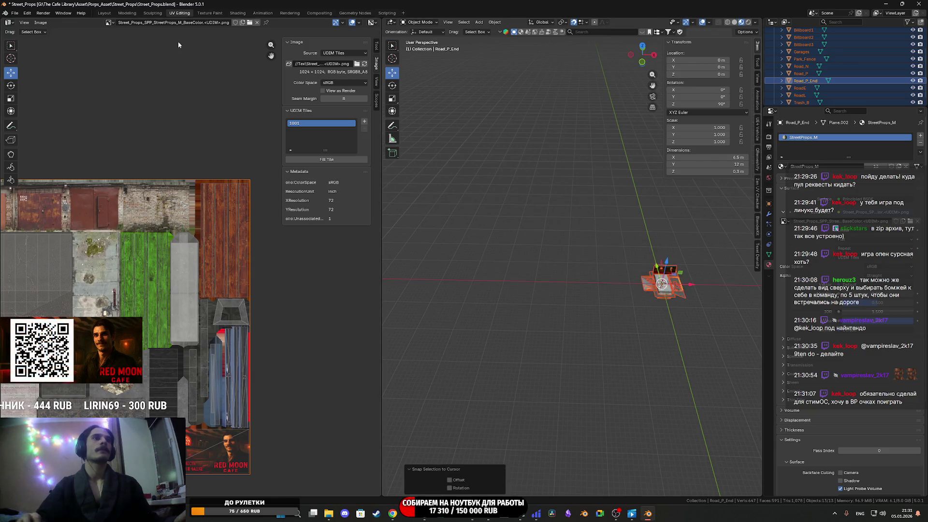
{"action": "left_click", "coordinate": [10, 15]}
Export the props as Street_Props.fbx with Face smoothing, then undo the snap to restore positions.
{"action": "mouse_move", "coordinate": [40, 123]}
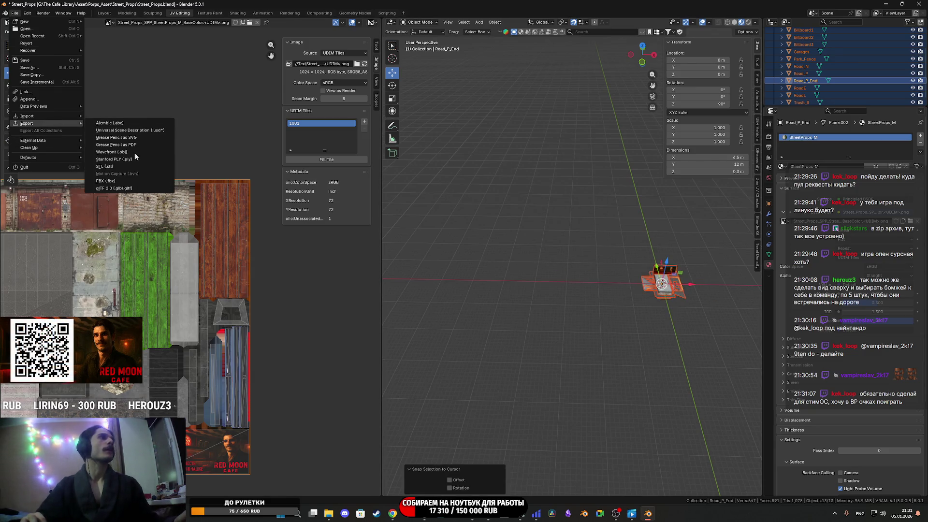
{"action": "left_click", "coordinate": [124, 181]}
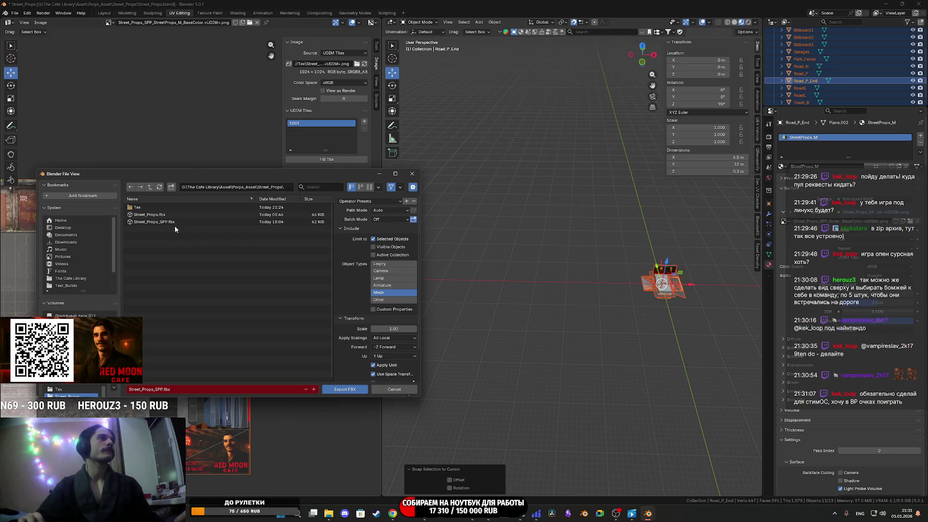
{"action": "scroll", "coordinate": [359, 361], "scroll_direction": "down", "scroll_amount": 2}
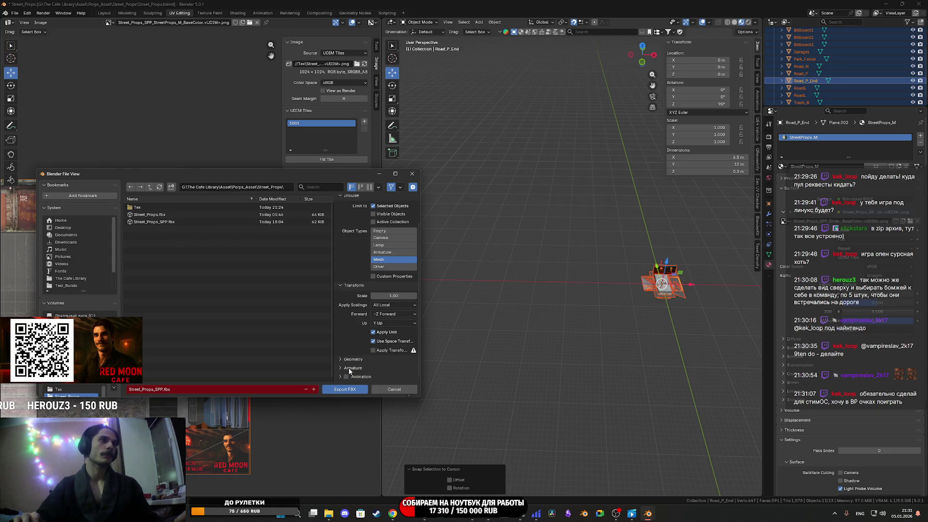
{"action": "left_click", "coordinate": [349, 369]}
{"action": "left_click", "coordinate": [353, 311]}
{"action": "left_click", "coordinate": [390, 322]}
{"action": "left_click", "coordinate": [368, 339]}
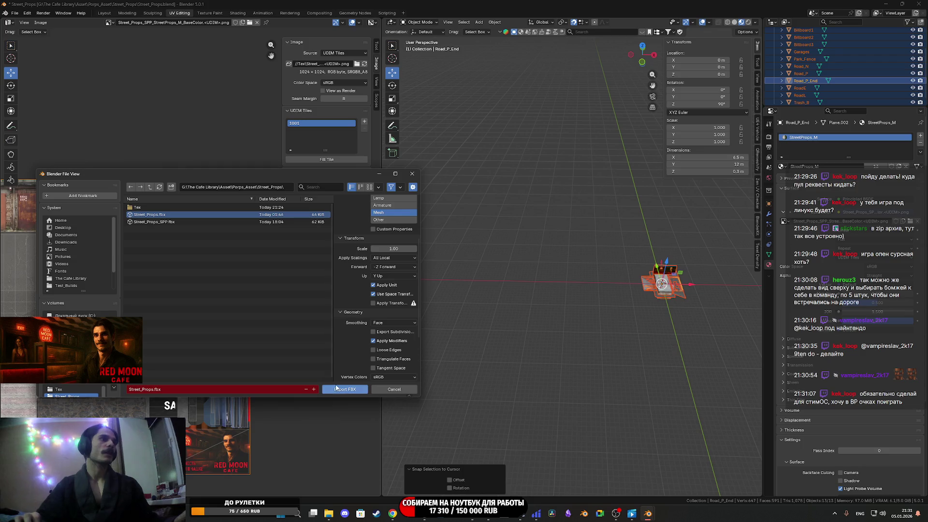
{"action": "left_click", "coordinate": [340, 388]}
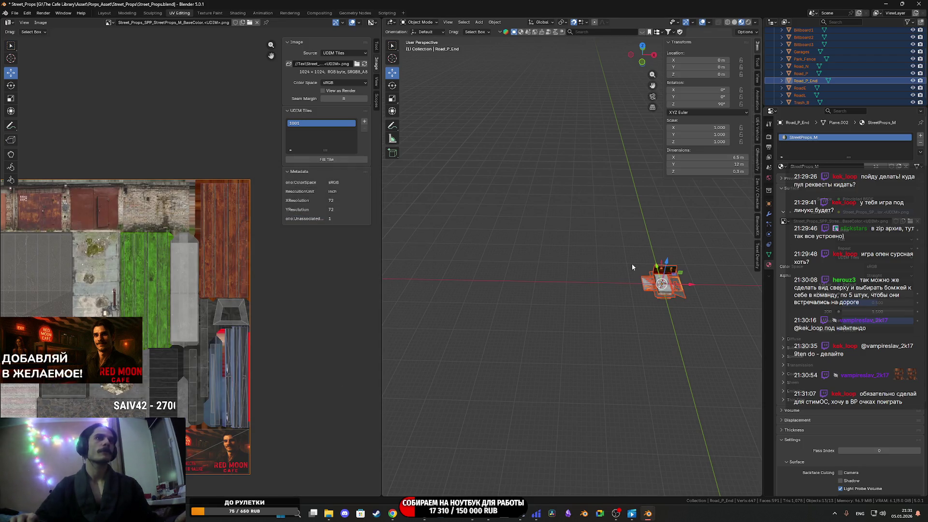
{"action": "key", "text": "ctrl+z"}
Switch to Unreal Engine, lower the view to street level, and open the Foliage folder.
{"action": "key", "text": "alt+Tab"}
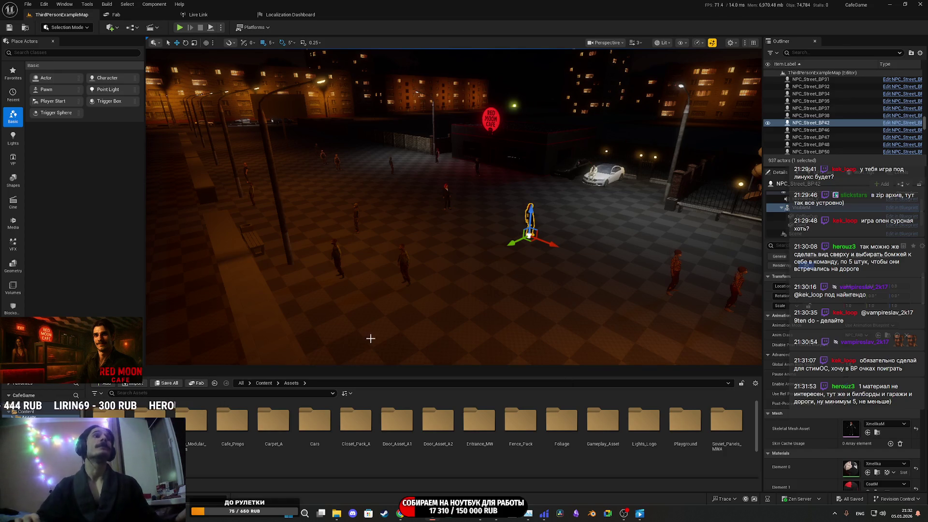
{"action": "mouse_move", "coordinate": [549, 299]}
{"action": "left_mouse_down"}
{"action": "mouse_move", "coordinate": [460, 271]}
{"action": "mouse_move", "coordinate": [444, 254]}
{"action": "left_mouse_up"}
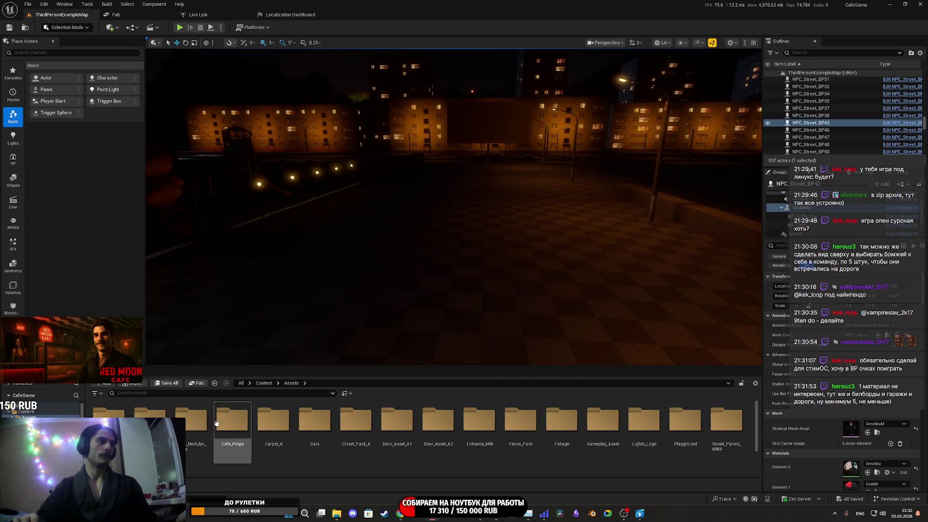
{"action": "double_click", "coordinate": [564, 408]}
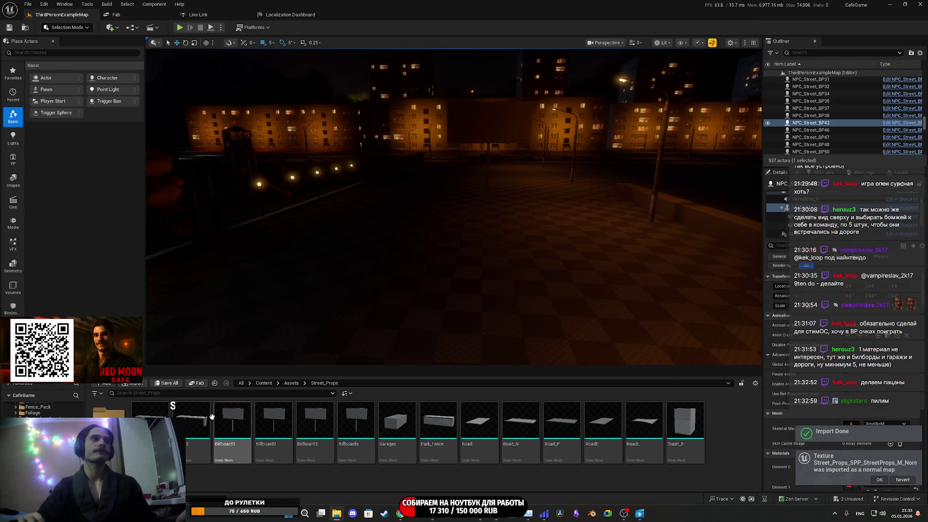
Set the BaseColor atlas texture's group to 8 Bit Data with sRGB on, then close the editor.
{"action": "double_click", "coordinate": [109, 410]}
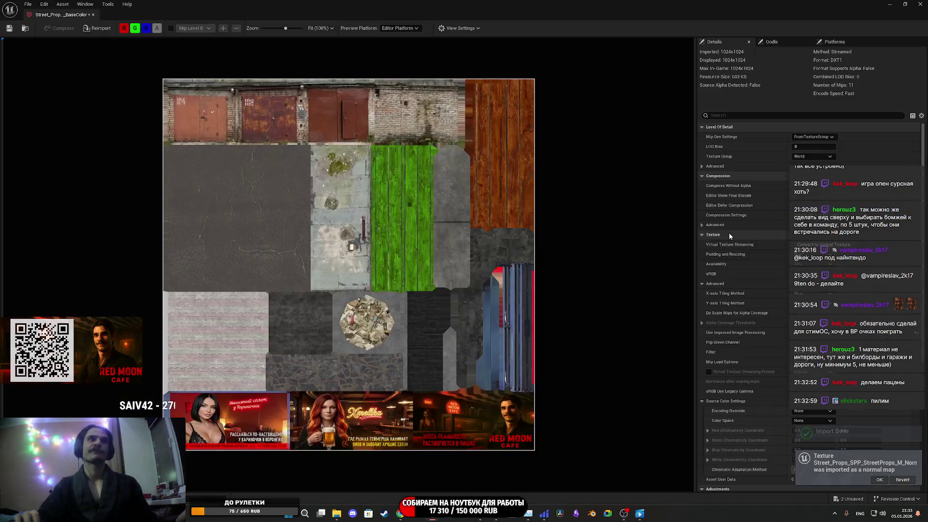
{"action": "scroll", "coordinate": [207, 420], "scroll_direction": "up", "scroll_amount": 5}
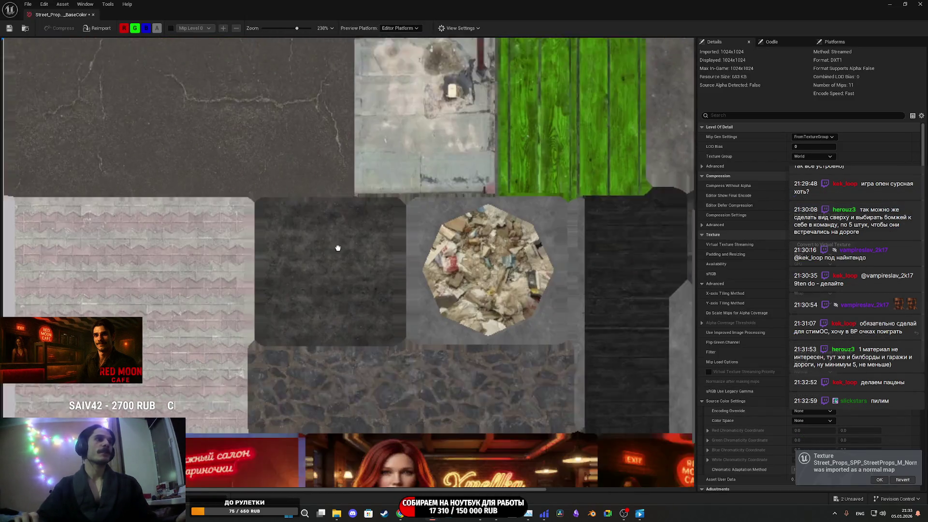
{"action": "scroll", "coordinate": [327, 384], "scroll_direction": "up", "scroll_amount": 3}
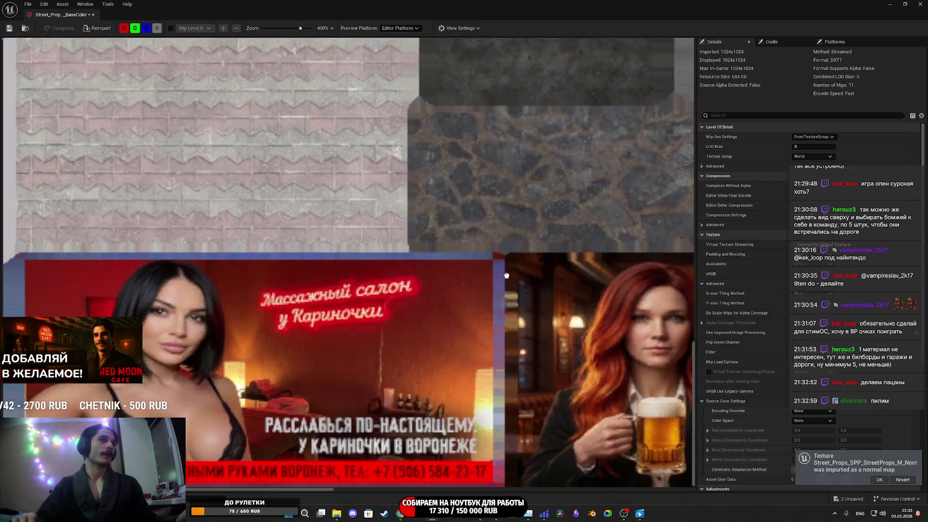
{"action": "left_click_drag", "start_coordinate": [461, 140], "coordinate": [166, 207]}
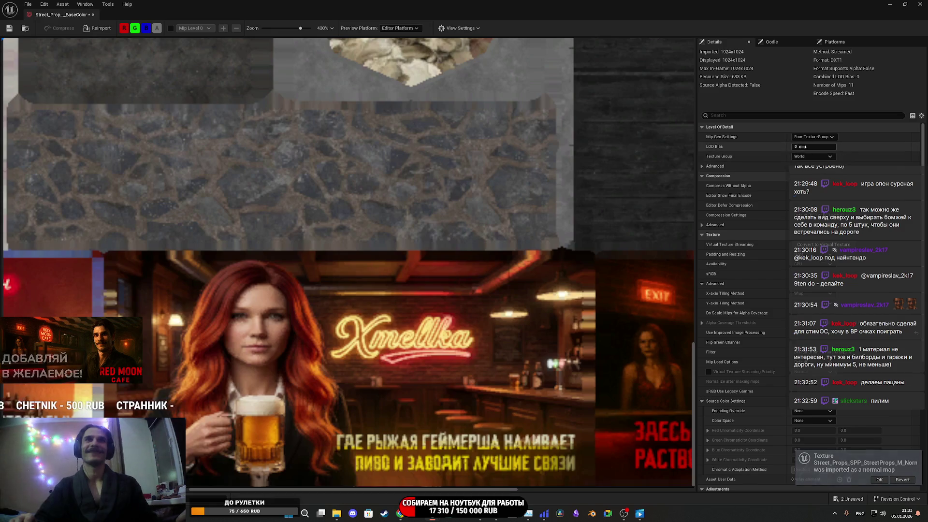
{"action": "left_click", "coordinate": [812, 156]}
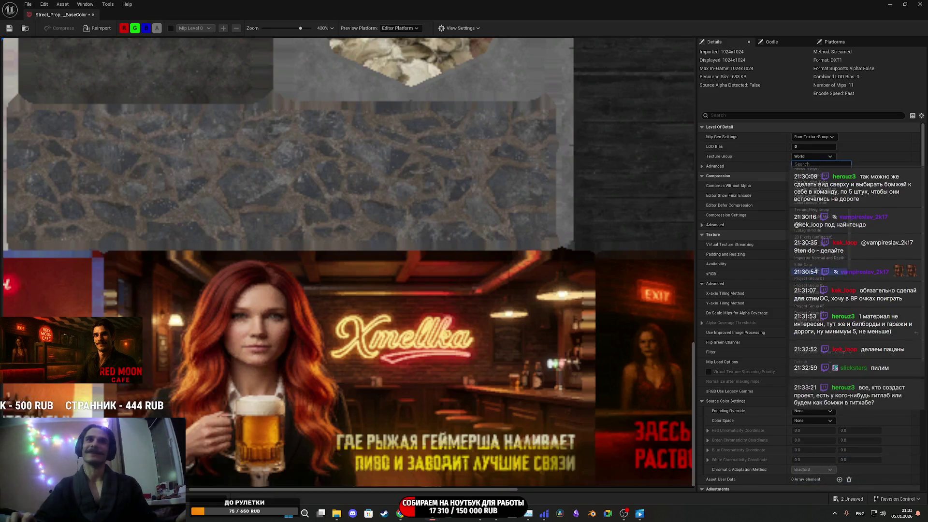
{"action": "left_click", "coordinate": [812, 345]}
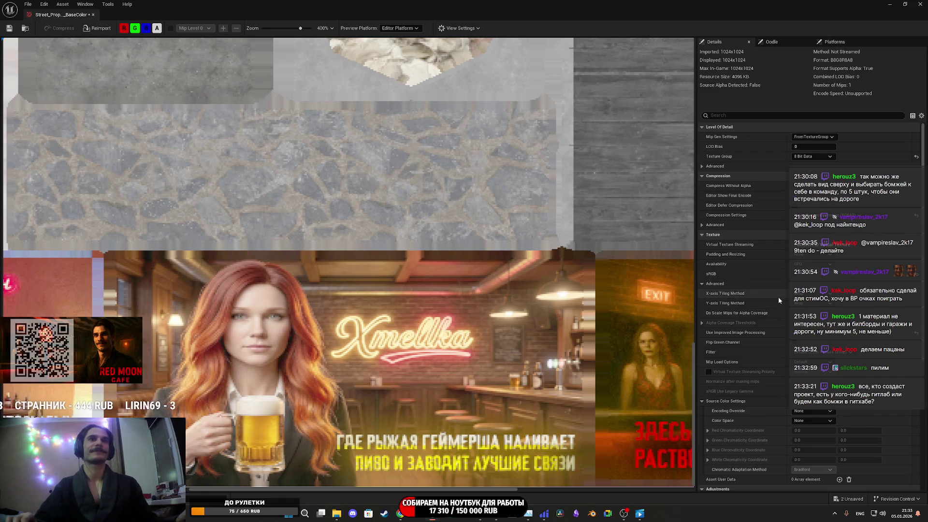
{"action": "scroll", "coordinate": [790, 334], "scroll_direction": "down", "scroll_amount": 5}
{"action": "scroll", "coordinate": [791, 334], "scroll_direction": "down", "scroll_amount": 5}
{"action": "scroll", "coordinate": [770, 388], "scroll_direction": "up", "scroll_amount": 8}
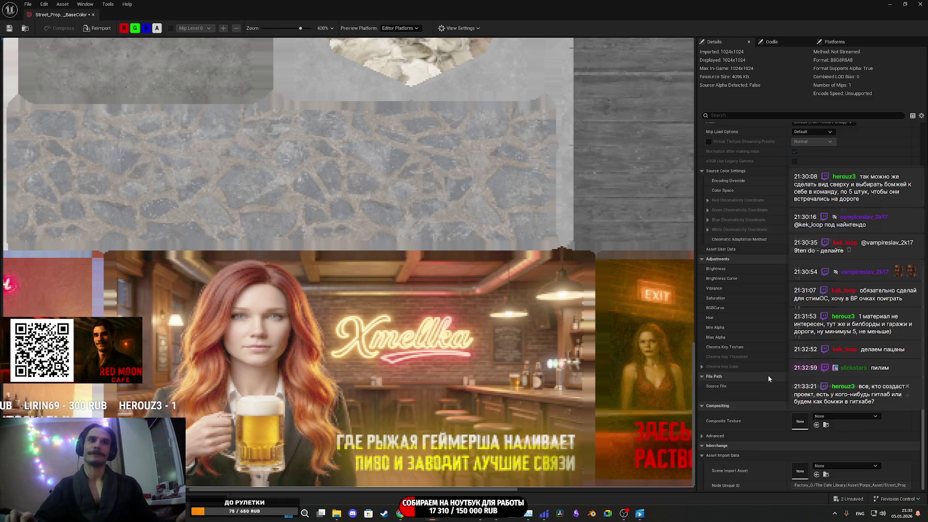
{"action": "left_click", "coordinate": [796, 274]}
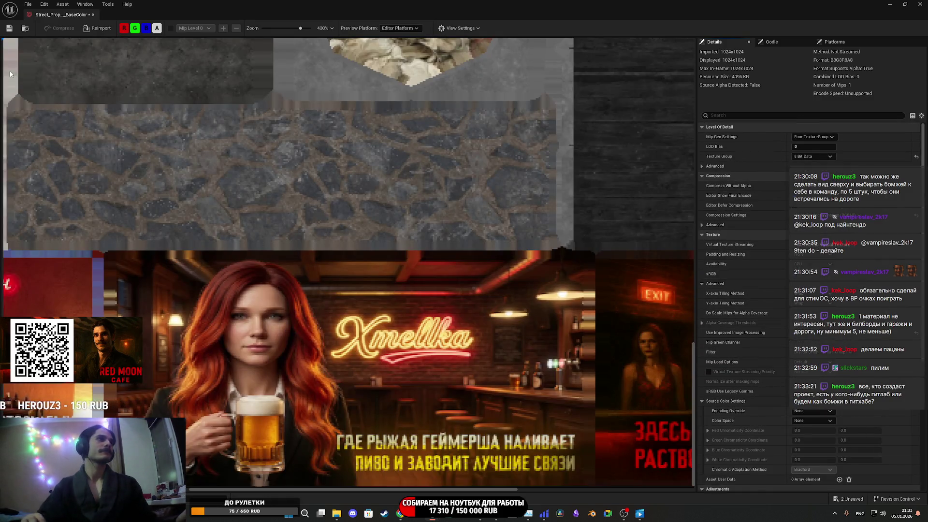
{"action": "mouse_move", "coordinate": [223, 112]}
{"action": "left_mouse_down"}
{"action": "mouse_move", "coordinate": [526, 215]}
{"action": "mouse_move", "coordinate": [564, 211]}
{"action": "mouse_move", "coordinate": [383, 196]}
{"action": "left_mouse_up"}
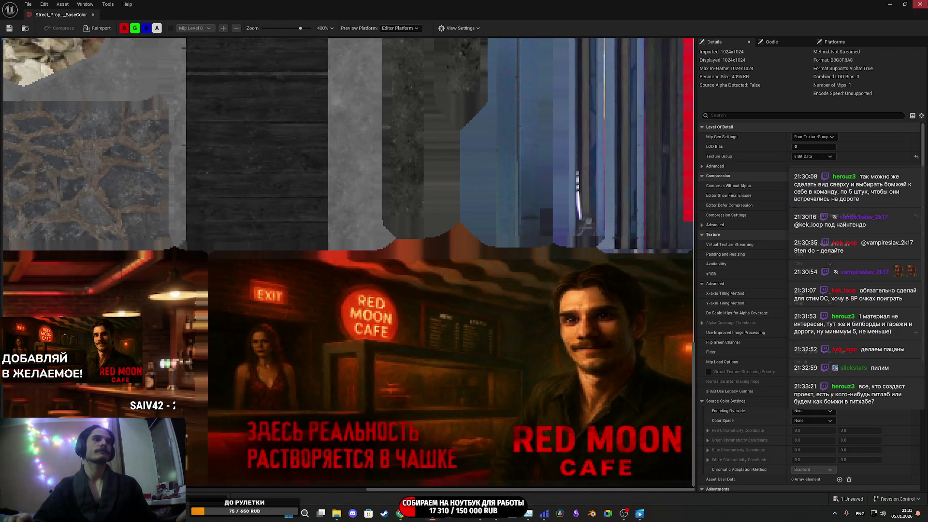
{"action": "left_click", "coordinate": [920, 4]}
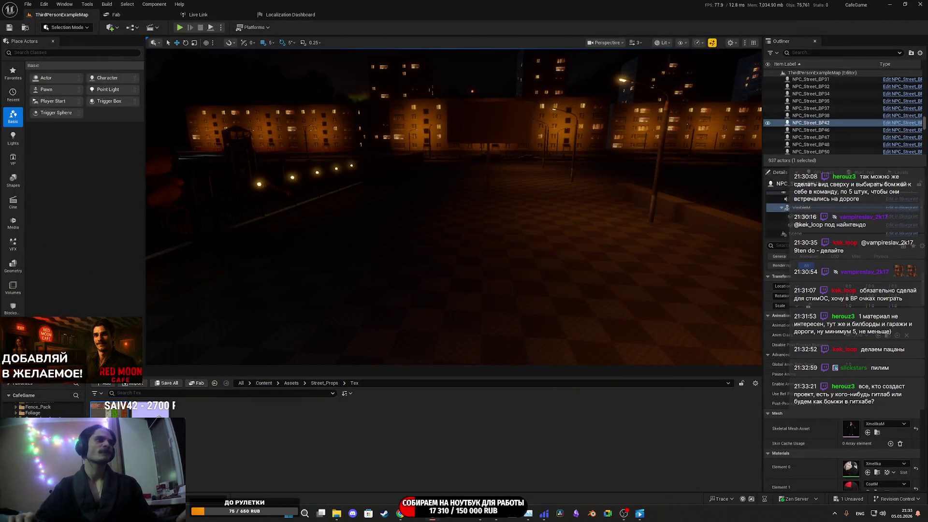
Save all modified assets, then select and delete a street props texture asset.
{"action": "left_click", "coordinate": [167, 382]}
{"action": "left_click", "coordinate": [531, 341]}
{"action": "right_click", "coordinate": [305, 431]}
{"action": "right_click", "coordinate": [267, 434]}
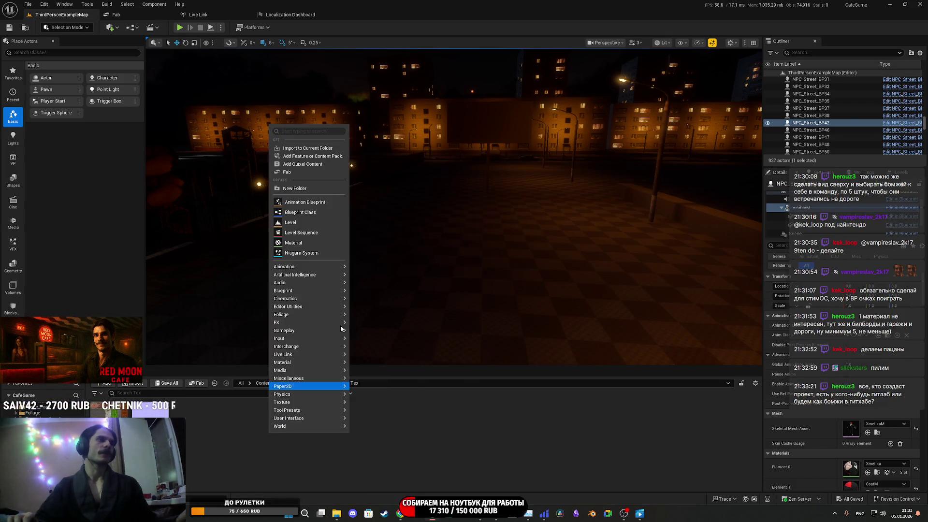
{"action": "key", "text": "Escape"}
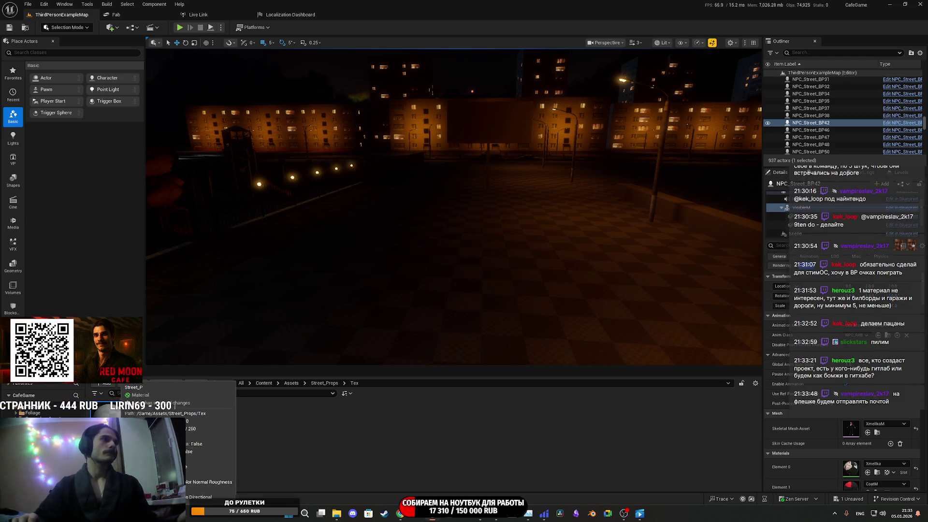
{"action": "left_click", "coordinate": [198, 445]}
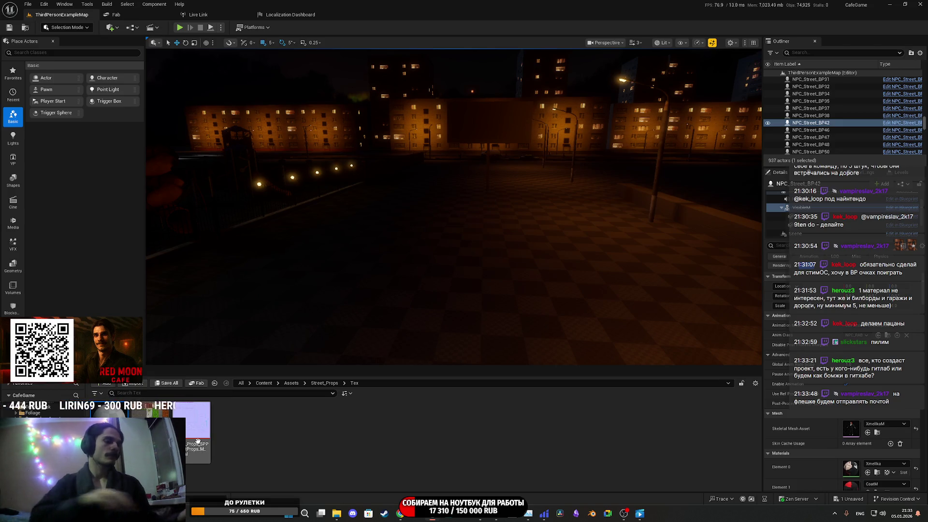
{"action": "key", "text": "Delete"}
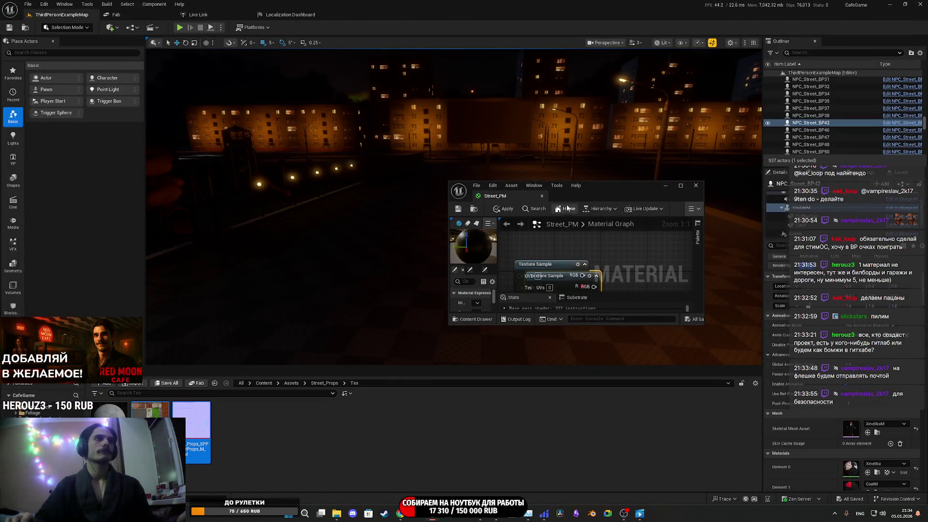
In Street_PM, wire the colour atlas to Base Color and the normal map to Normal, with Roughness 1.
{"action": "double_click", "coordinate": [590, 184]}
{"action": "left_click", "coordinate": [327, 177]}
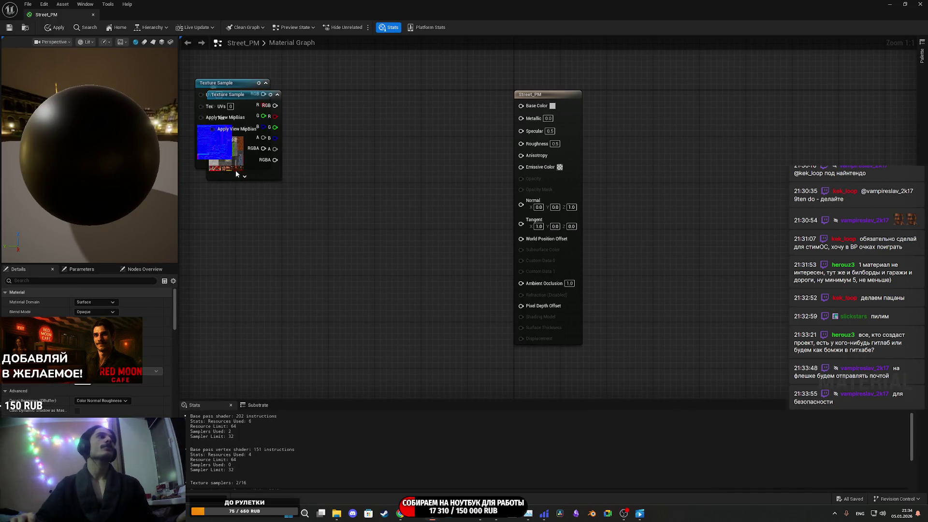
{"action": "left_click_drag", "start_coordinate": [237, 174], "coordinate": [277, 306]}
{"action": "mouse_move", "coordinate": [315, 239]}
{"action": "left_mouse_down"}
{"action": "mouse_move", "coordinate": [264, 150]}
{"action": "mouse_move", "coordinate": [521, 105]}
{"action": "left_mouse_up"}
{"action": "mouse_move", "coordinate": [263, 93]}
{"action": "left_mouse_down"}
{"action": "mouse_move", "coordinate": [522, 165]}
{"action": "mouse_move", "coordinate": [529, 203]}
{"action": "mouse_move", "coordinate": [547, 201]}
{"action": "left_mouse_up"}
{"action": "double_click", "coordinate": [555, 142]}
{"action": "type", "text": "1"}
{"action": "key", "text": "Return"}
Arrange the texture sample nodes, save and close Street_PM, and return to the Street_Props folder.
{"action": "left_click_drag", "start_coordinate": [227, 83], "coordinate": [307, 134]}
{"action": "left_click_drag", "start_coordinate": [292, 197], "coordinate": [437, 278]}
{"action": "mouse_move", "coordinate": [267, 287]}
{"action": "left_mouse_down"}
{"action": "mouse_move", "coordinate": [433, 157]}
{"action": "mouse_move", "coordinate": [445, 159]}
{"action": "left_mouse_up"}
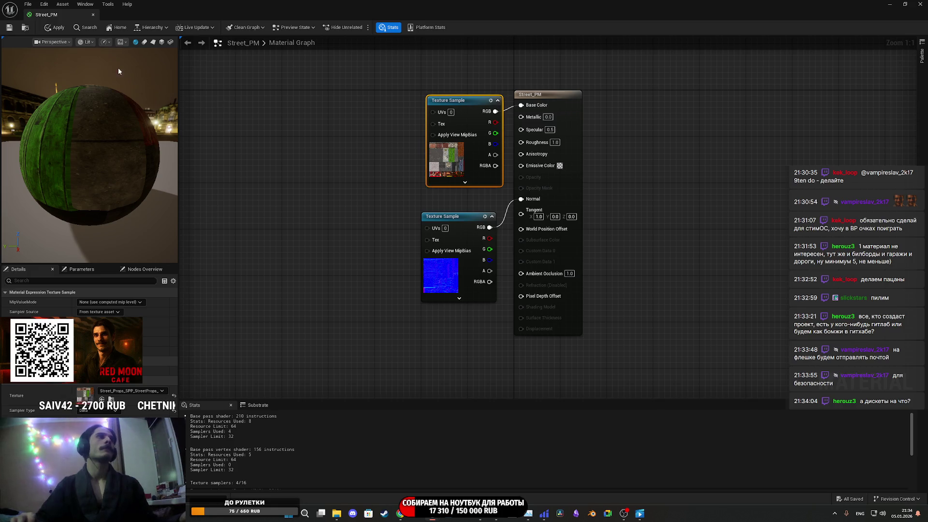
{"action": "left_click", "coordinate": [14, 29]}
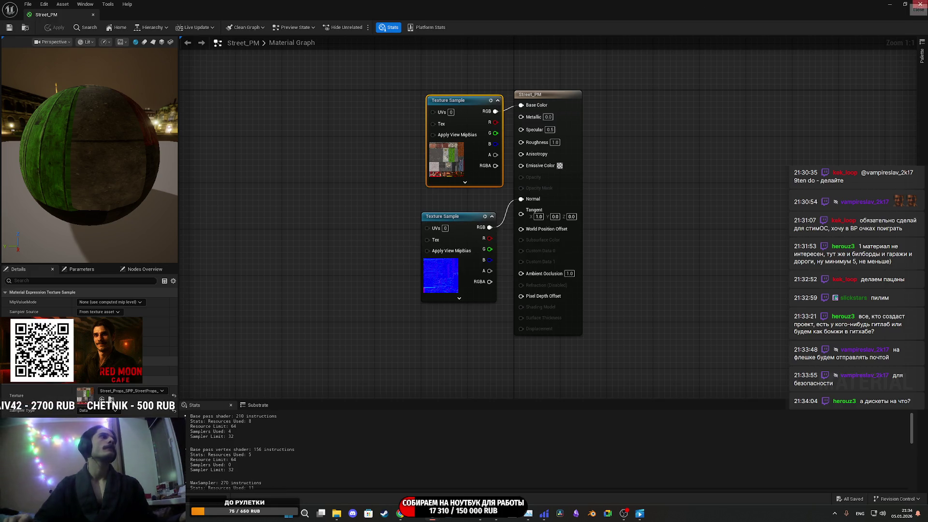
{"action": "left_click", "coordinate": [918, 4]}
{"action": "left_click", "coordinate": [325, 383]}
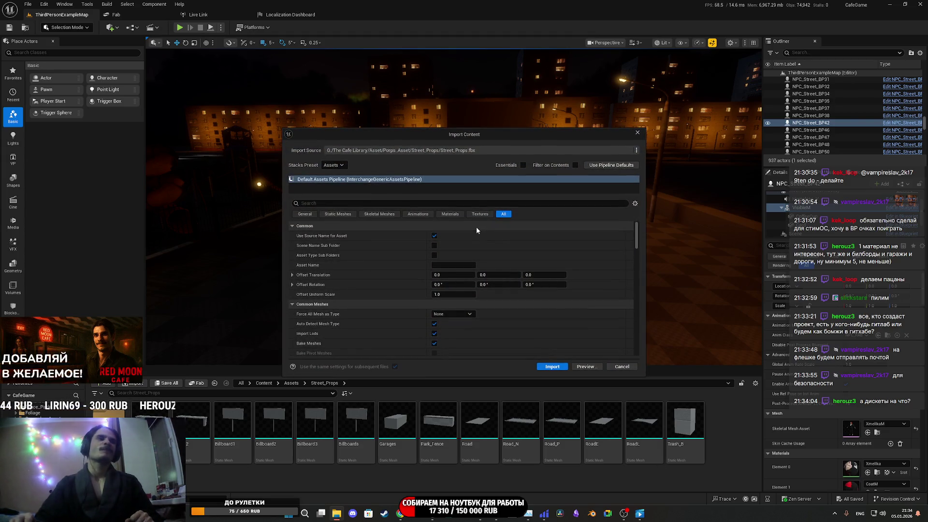
Review the Street_Props.fbx import settings, import it overwriting all existing prop assets, and start saving.
{"action": "left_click", "coordinate": [584, 367]}
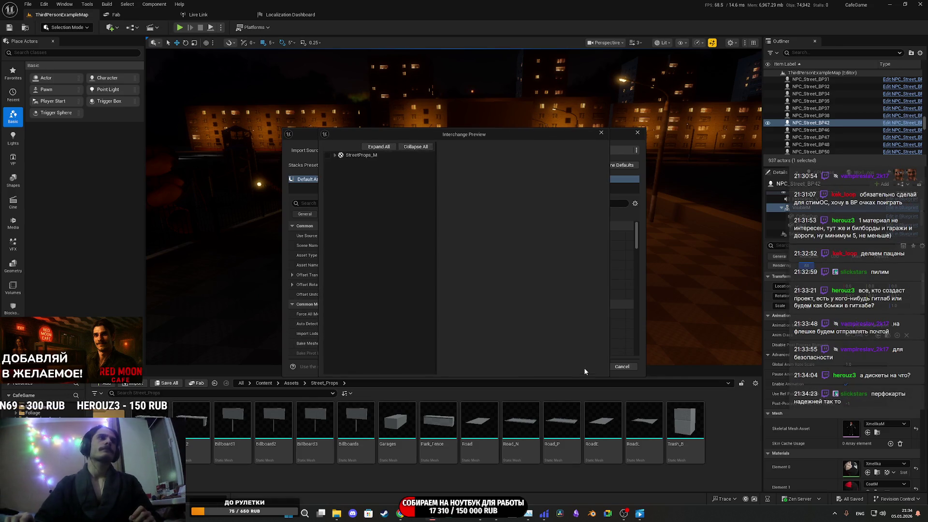
{"action": "left_click", "coordinate": [602, 133]}
{"action": "scroll", "coordinate": [382, 307], "scroll_direction": "down", "scroll_amount": 3}
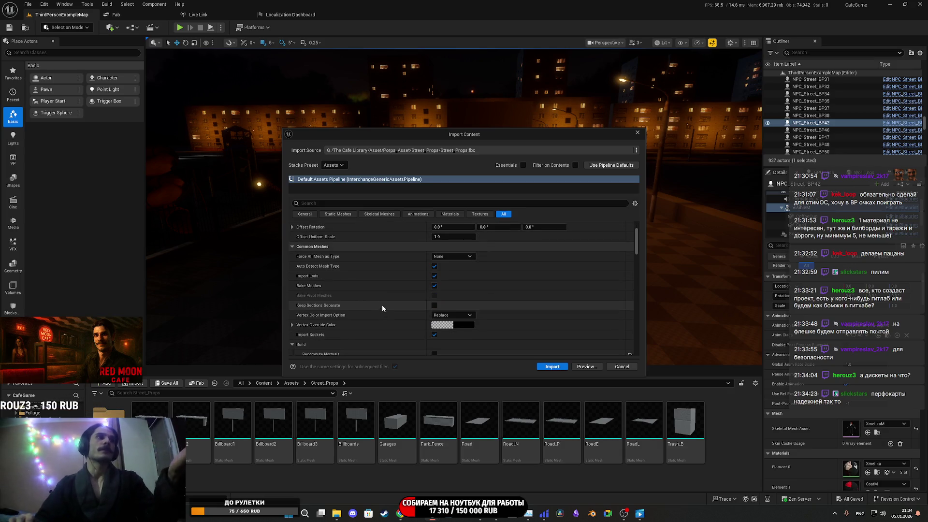
{"action": "scroll", "coordinate": [357, 280], "scroll_direction": "down", "scroll_amount": 4}
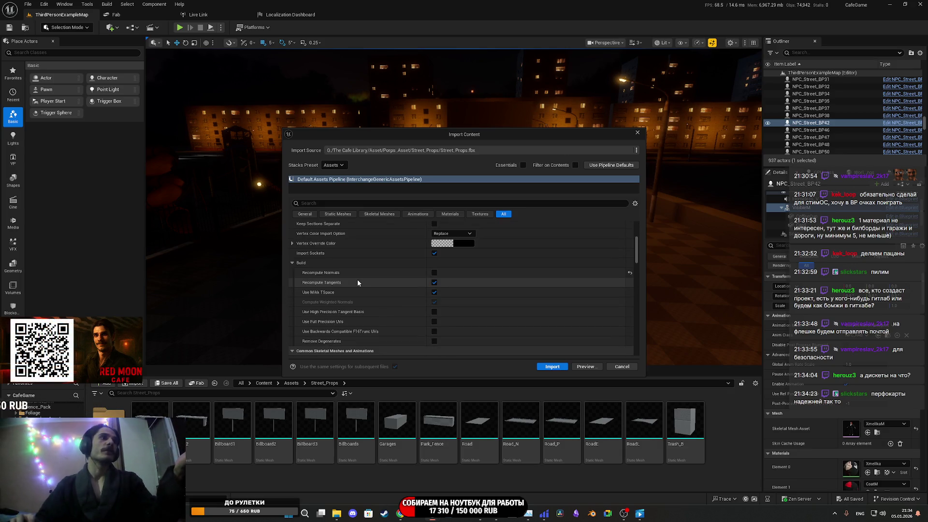
{"action": "scroll", "coordinate": [357, 282], "scroll_direction": "down", "scroll_amount": 10}
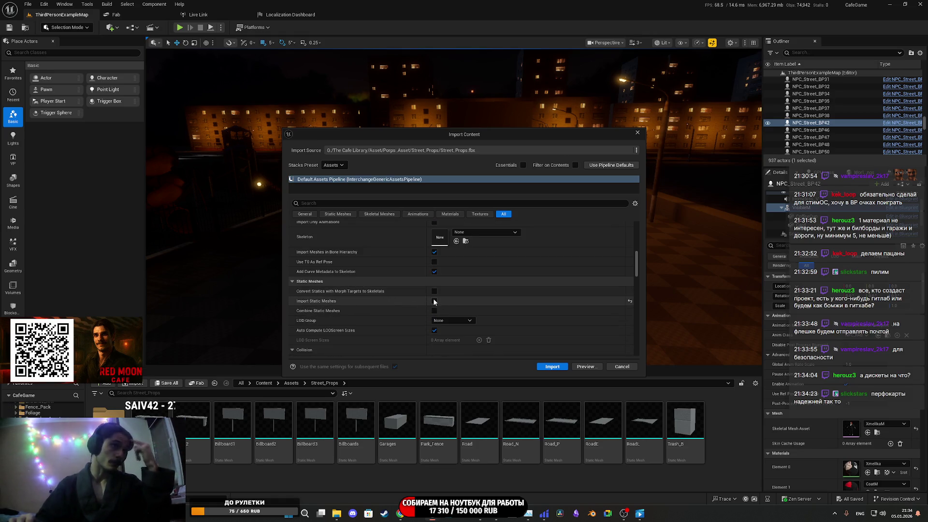
{"action": "left_click", "coordinate": [553, 367]}
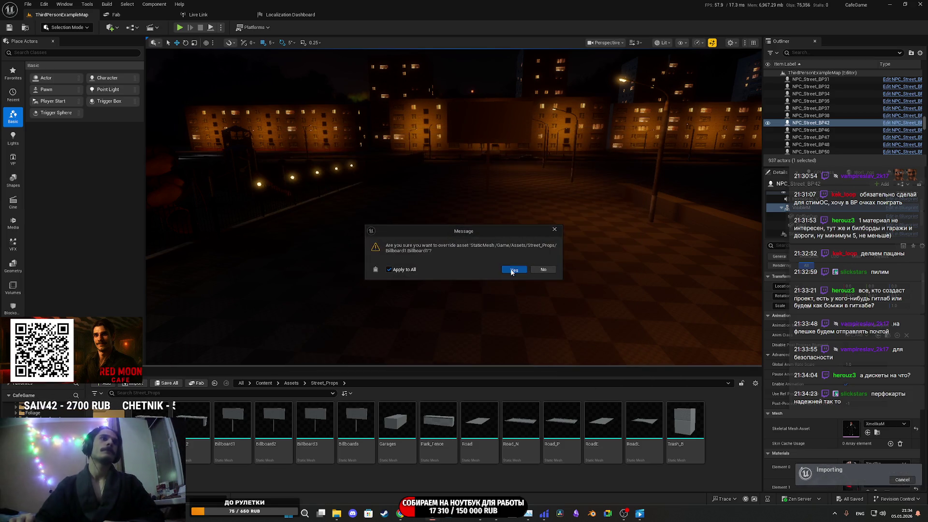
{"action": "left_click", "coordinate": [513, 270]}
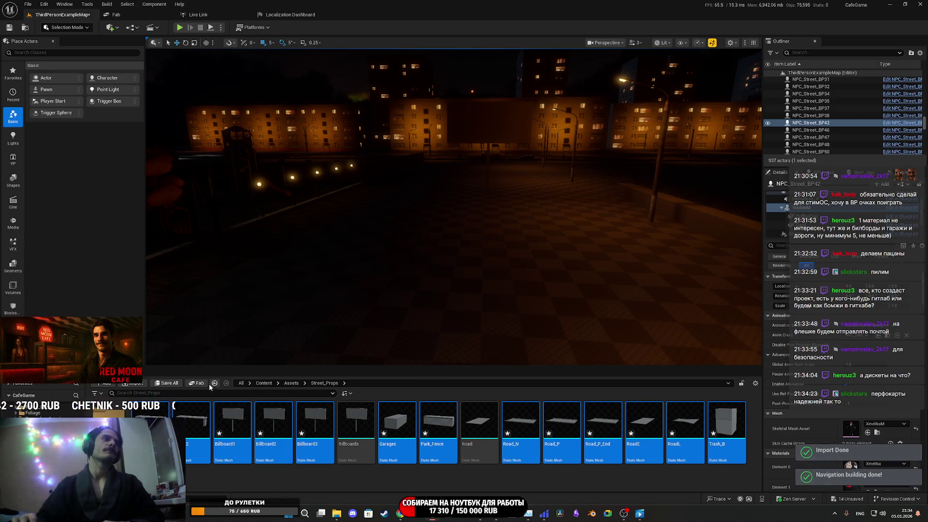
{"action": "left_click", "coordinate": [166, 383]}
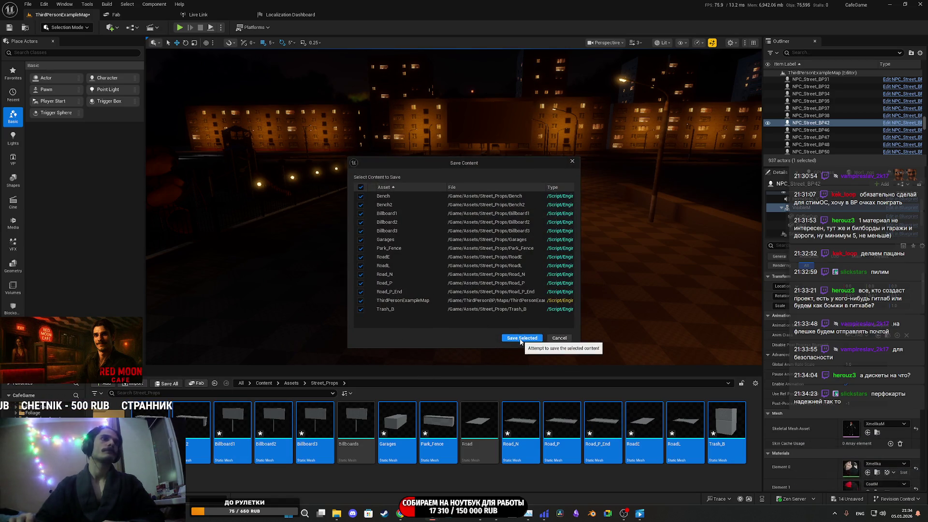
Save the re-imported assets and the map, then glance at the Tex folder.
{"action": "left_click", "coordinate": [520, 338]}
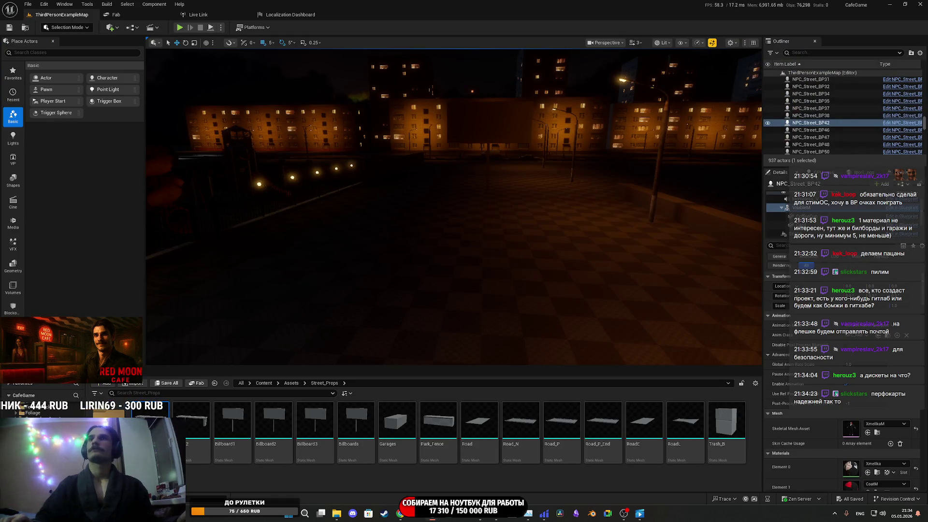
{"action": "double_click", "coordinate": [198, 425]}
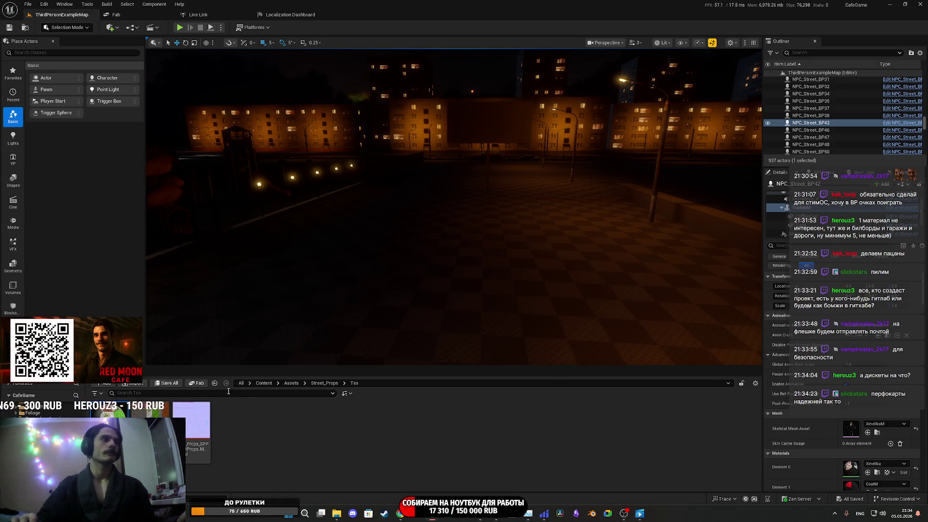
{"action": "left_click", "coordinate": [324, 383]}
Inspect each Street_Props mesh: Billboard1–3, Billboards, Garages, Park_Fence, Road, Road_N, Road_P, Road_P_End, RoadE, RoadL.
{"action": "left_click", "coordinate": [198, 426]}
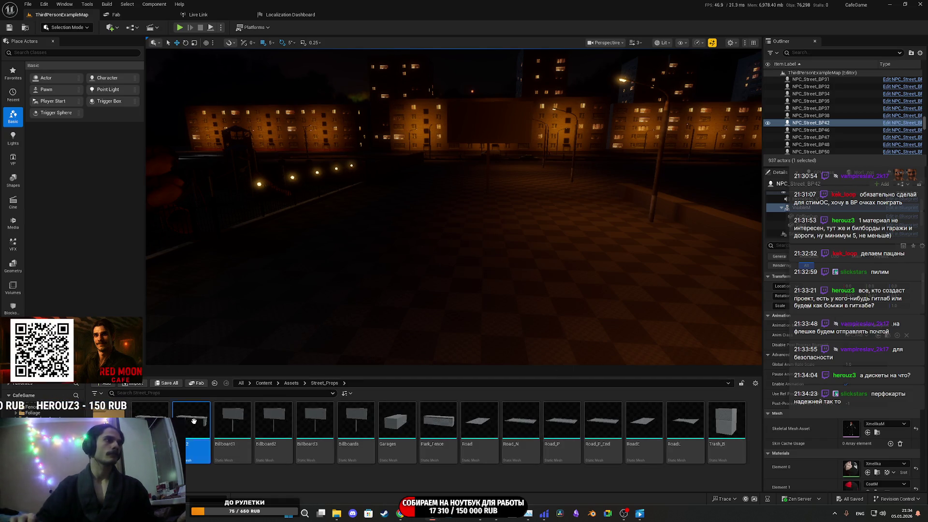
{"action": "left_click", "coordinate": [242, 423]}
{"action": "left_click", "coordinate": [276, 425]}
{"action": "left_click", "coordinate": [318, 423]}
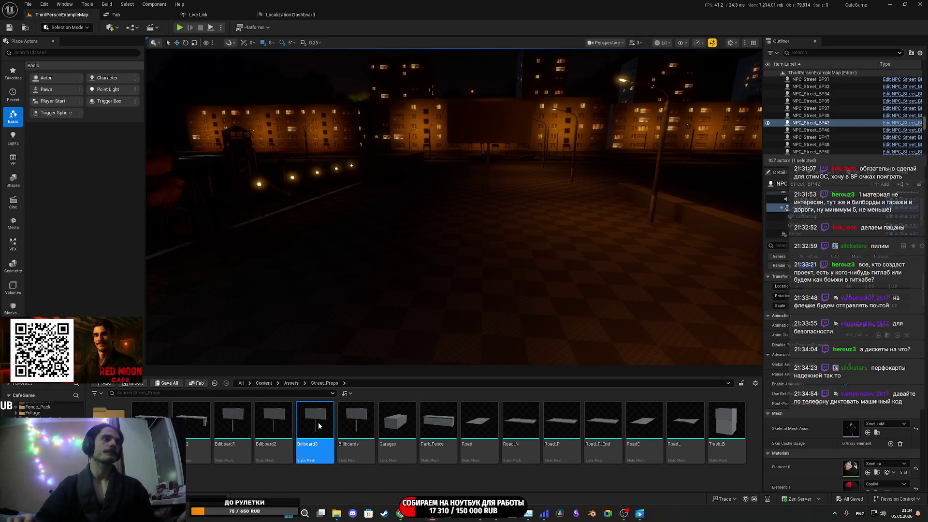
{"action": "left_click", "coordinate": [352, 420]}
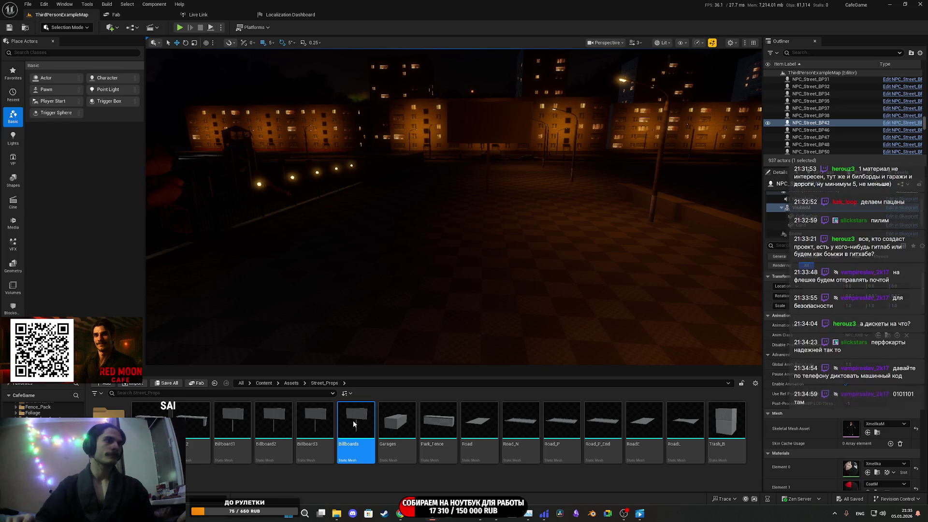
{"action": "left_click", "coordinate": [396, 426]}
{"action": "left_click", "coordinate": [440, 424]}
{"action": "left_click", "coordinate": [480, 423]}
{"action": "left_click", "coordinate": [527, 422]}
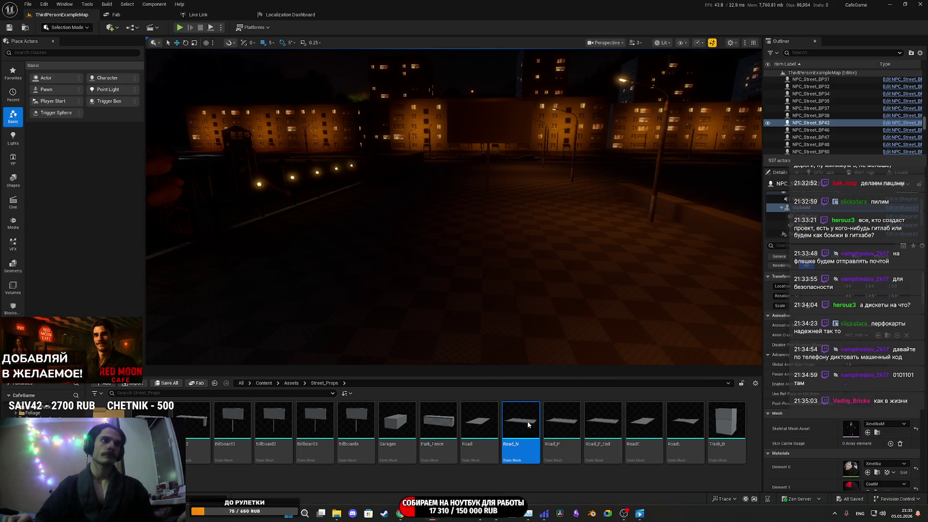
{"action": "left_click", "coordinate": [567, 419]}
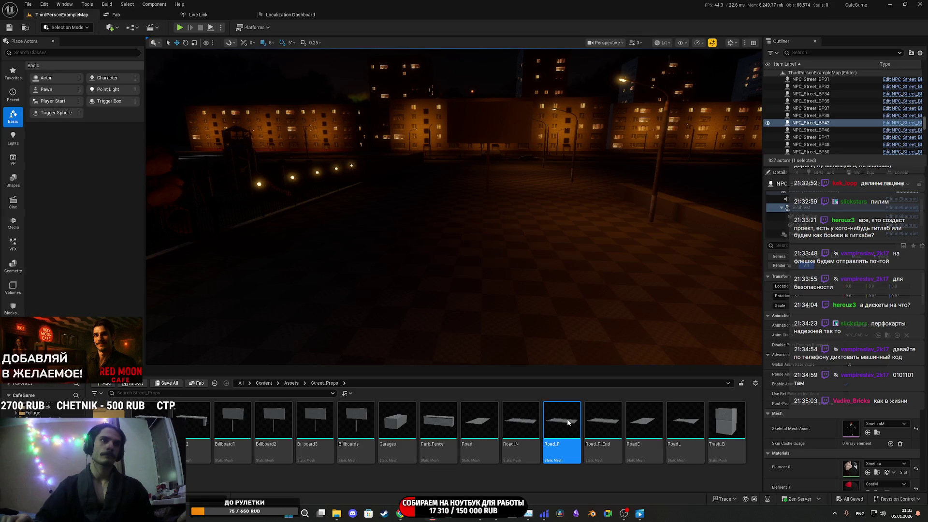
{"action": "left_click", "coordinate": [604, 424]}
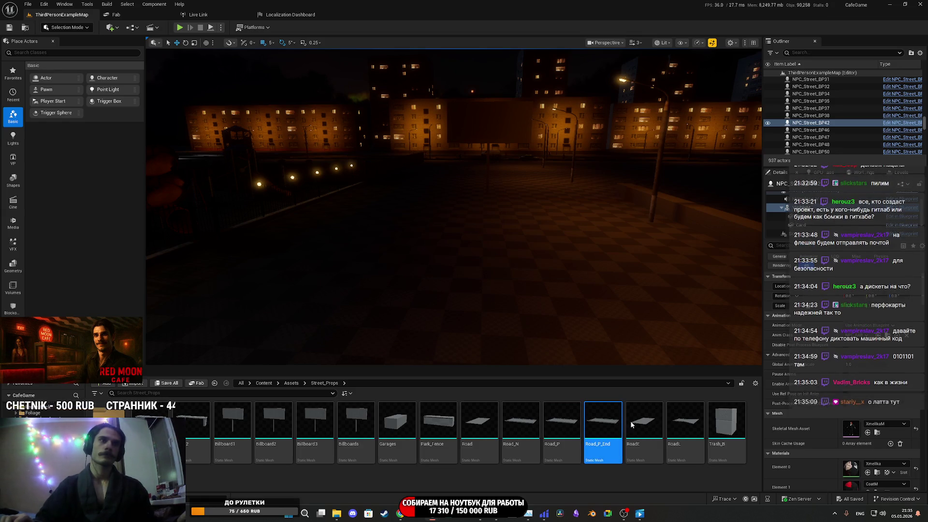
{"action": "left_click", "coordinate": [645, 425]}
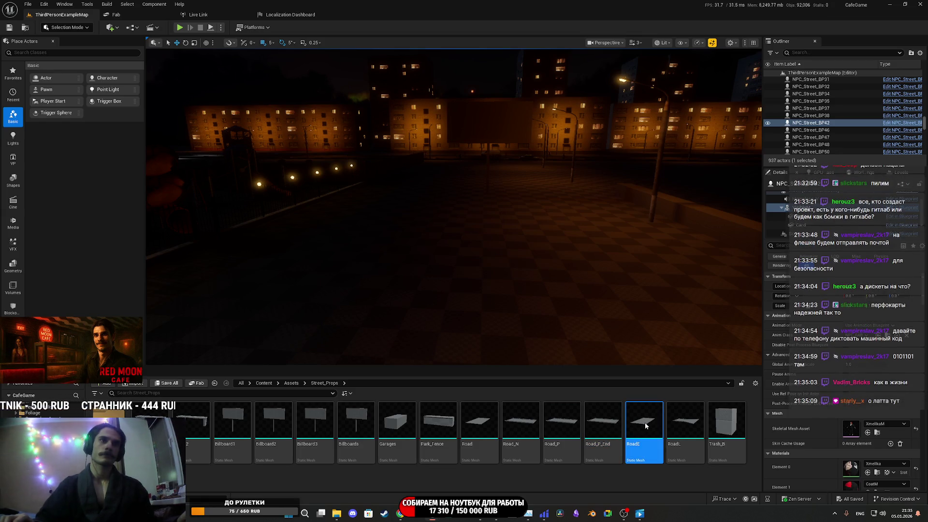
{"action": "left_click", "coordinate": [676, 424]}
Check the Trash_B mesh, apply the atlas material from the Tex folder, and save all unsaved prop assets.
{"action": "left_click", "coordinate": [721, 426]}
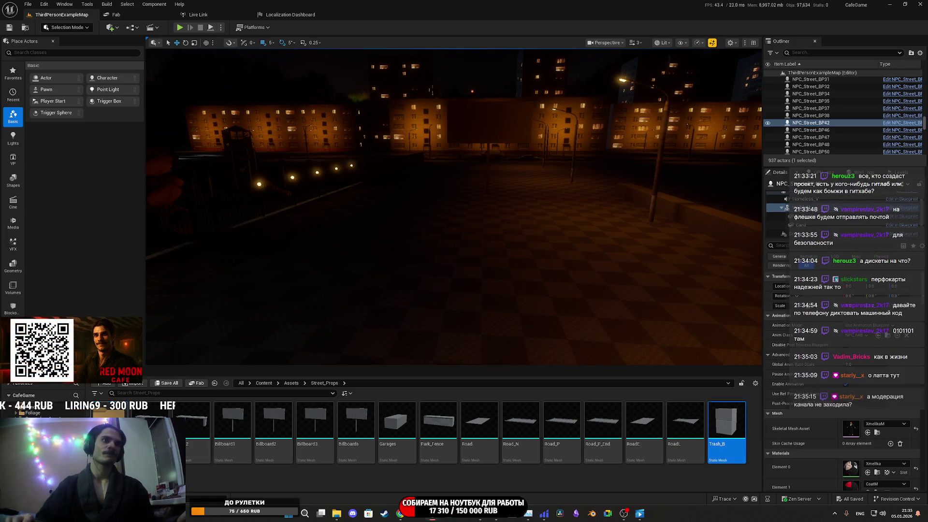
{"action": "double_click", "coordinate": [111, 425]}
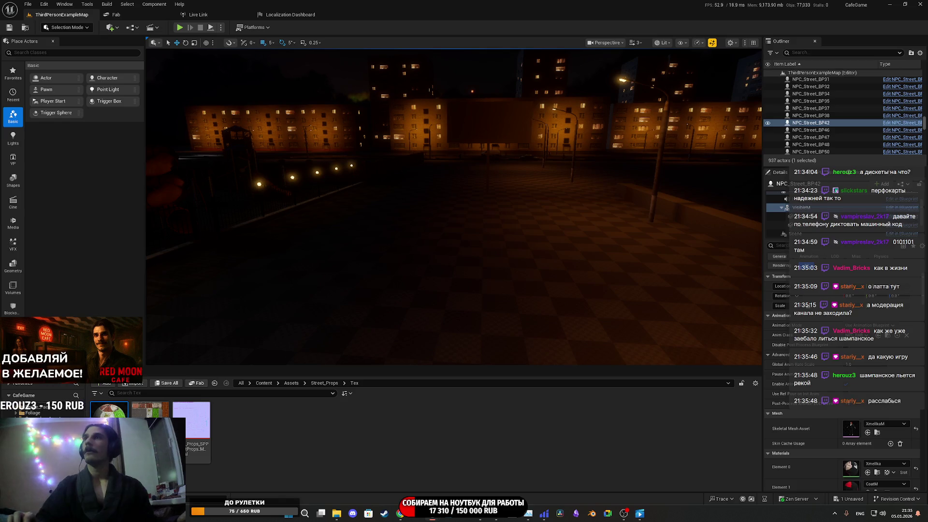
{"action": "key", "text": "ctrl+s"}
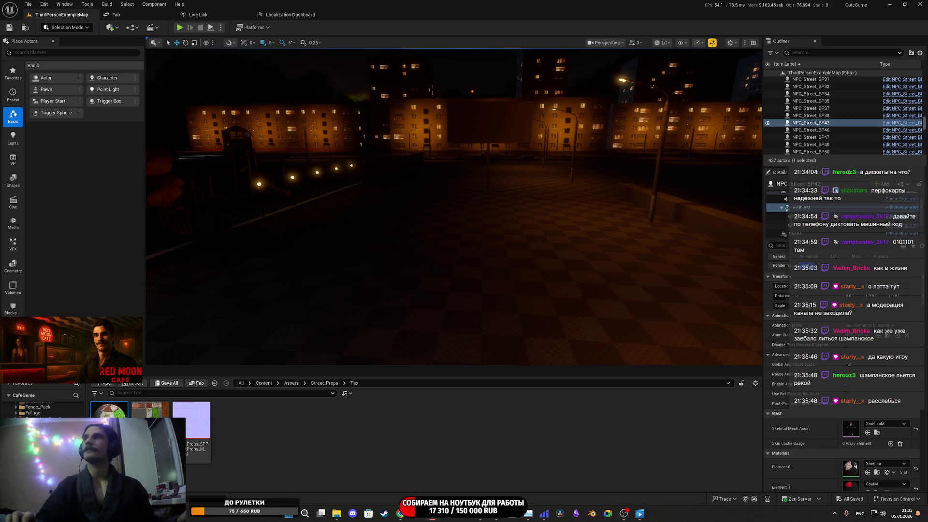
{"action": "key", "text": "ctrl+s"}
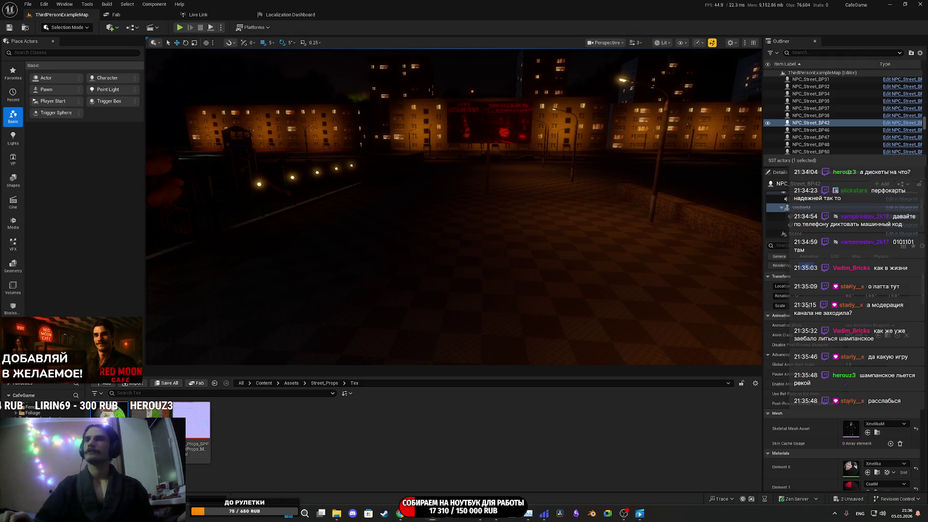
{"action": "left_click", "coordinate": [325, 382]}
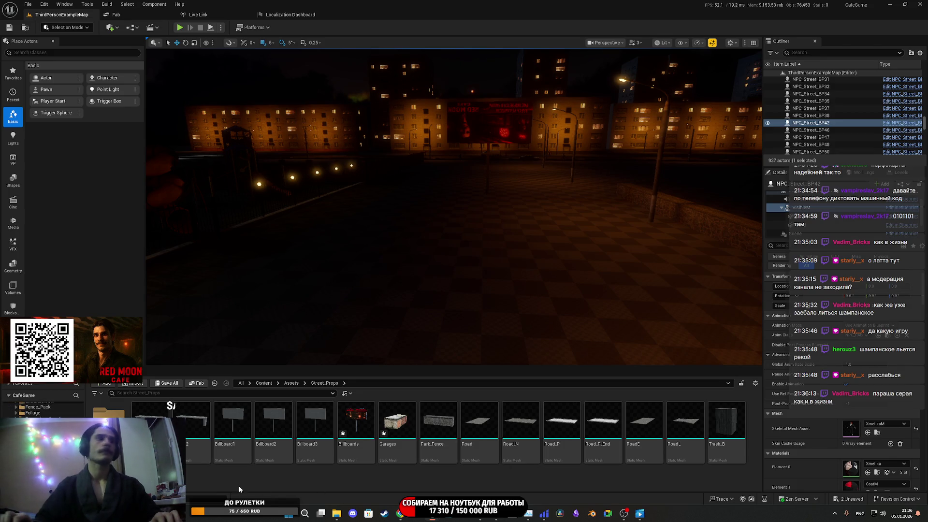
{"action": "double_click", "coordinate": [109, 417]}
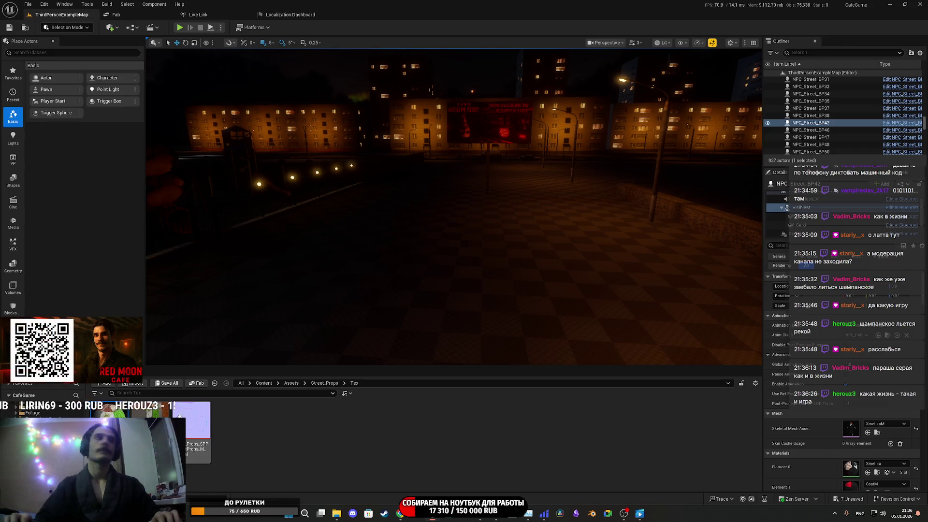
{"action": "left_click", "coordinate": [166, 384]}
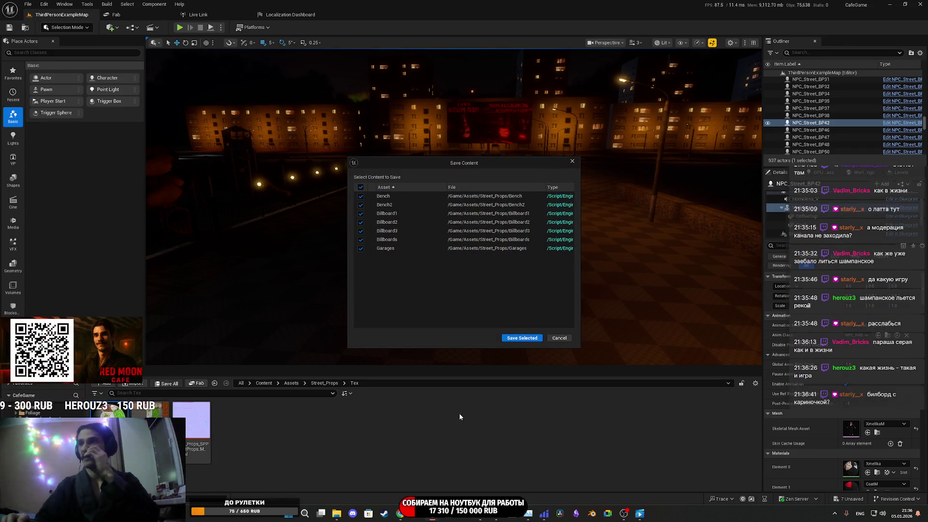
Save the seven textured prop assets and bring the Red Moon billboard into view.
{"action": "left_click", "coordinate": [522, 337]}
{"action": "left_click", "coordinate": [324, 383]}
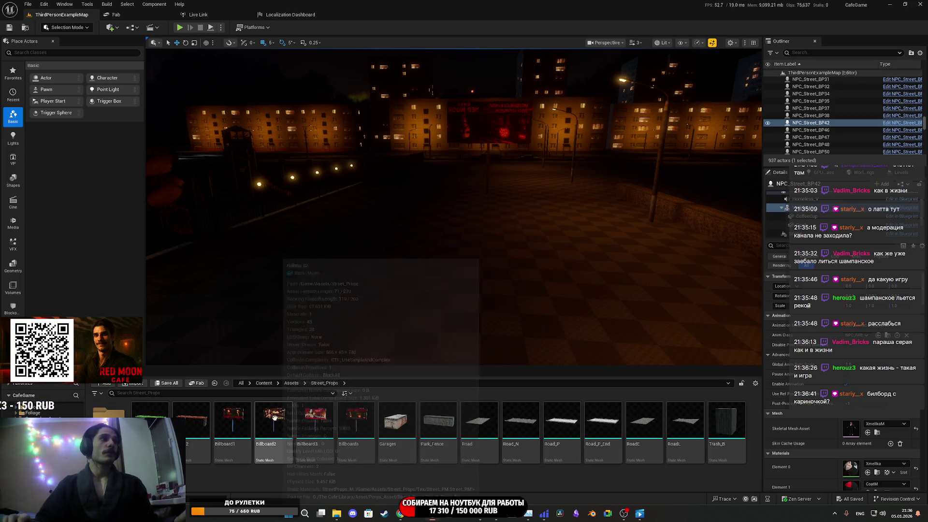
{"action": "left_click_drag", "start_coordinate": [383, 362], "coordinate": [383, 362]}
{"action": "left_click_drag", "start_coordinate": [435, 275], "coordinate": [435, 276]}
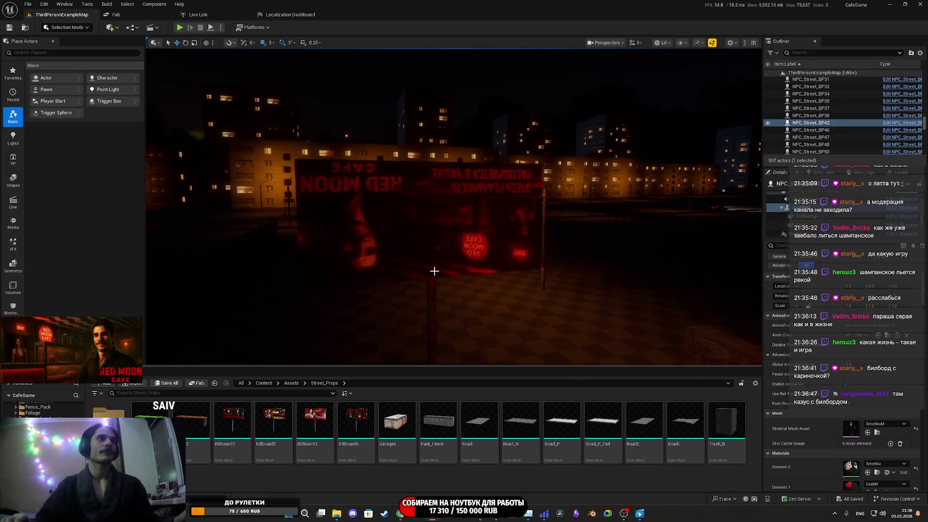
Replace the Red Moon billboard on the square with the Billboard2 mesh.
{"action": "left_click", "coordinate": [438, 273]}
{"action": "key", "text": "ctrl+b"}
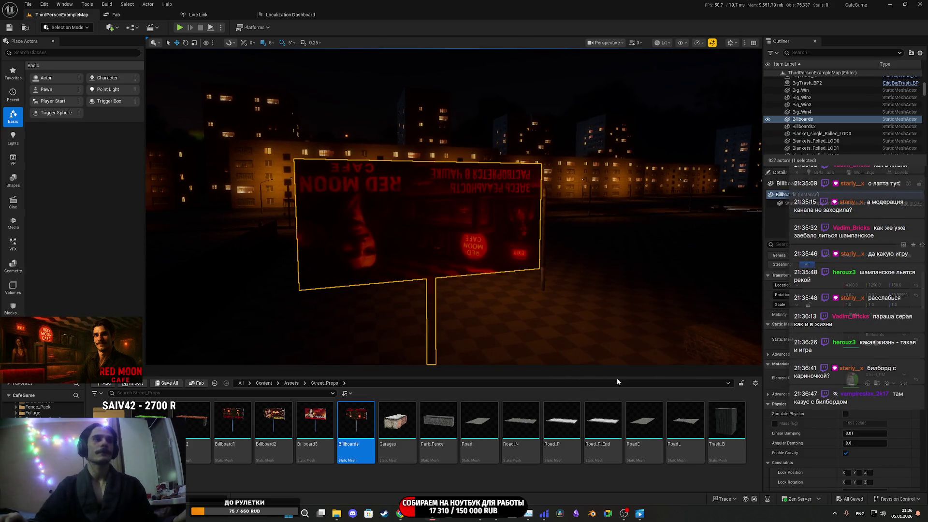
{"action": "left_click", "coordinate": [274, 421]}
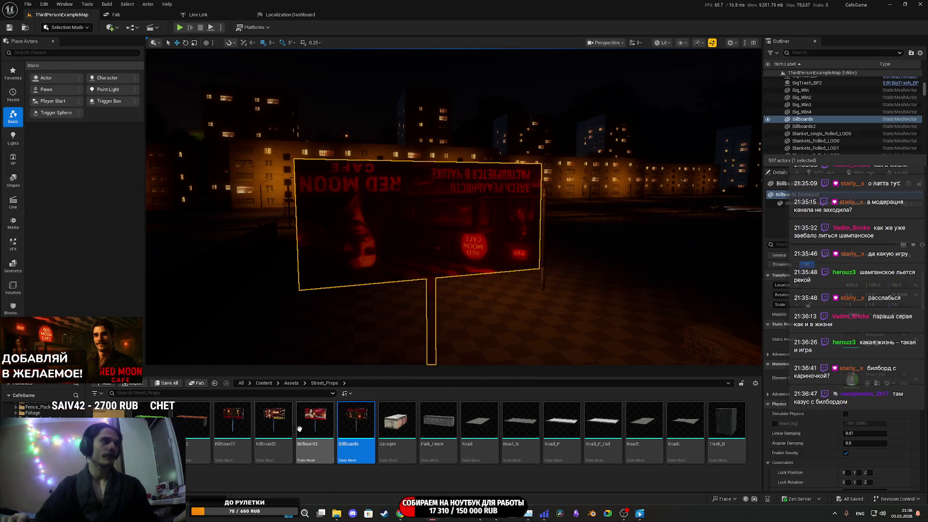
{"action": "left_click", "coordinate": [866, 354]}
{"action": "key", "text": "f"}
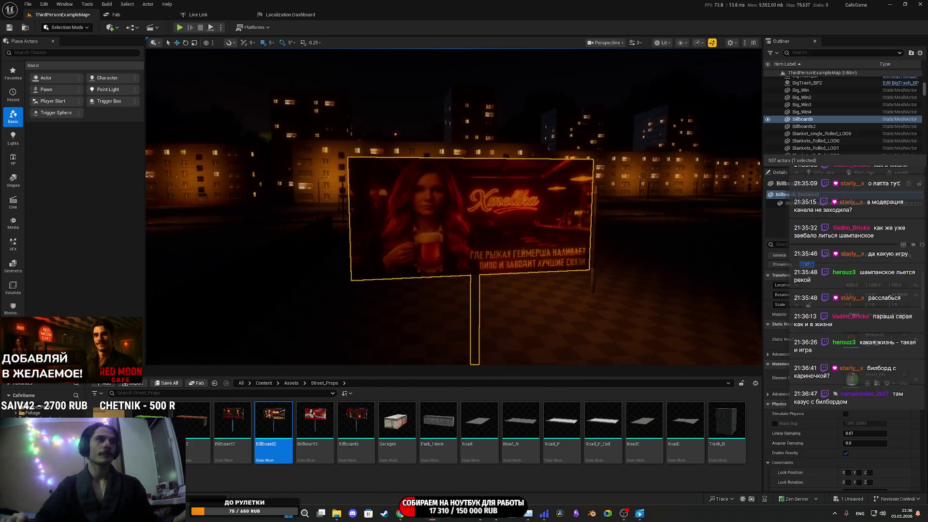
Select the second billboard on the square.
{"action": "scroll", "coordinate": [453, 222], "scroll_direction": "down", "scroll_amount": 10}
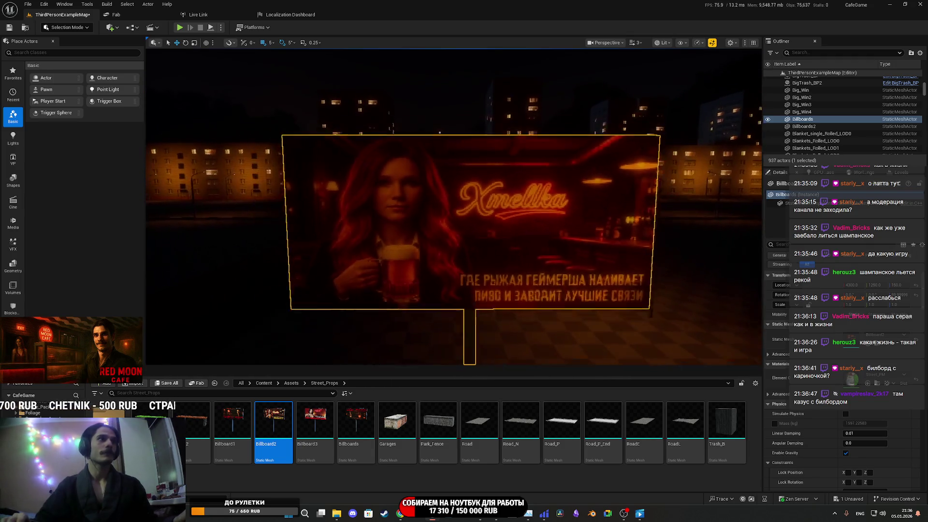
{"action": "left_click_drag", "start_coordinate": [454, 222], "coordinate": [435, 222]}
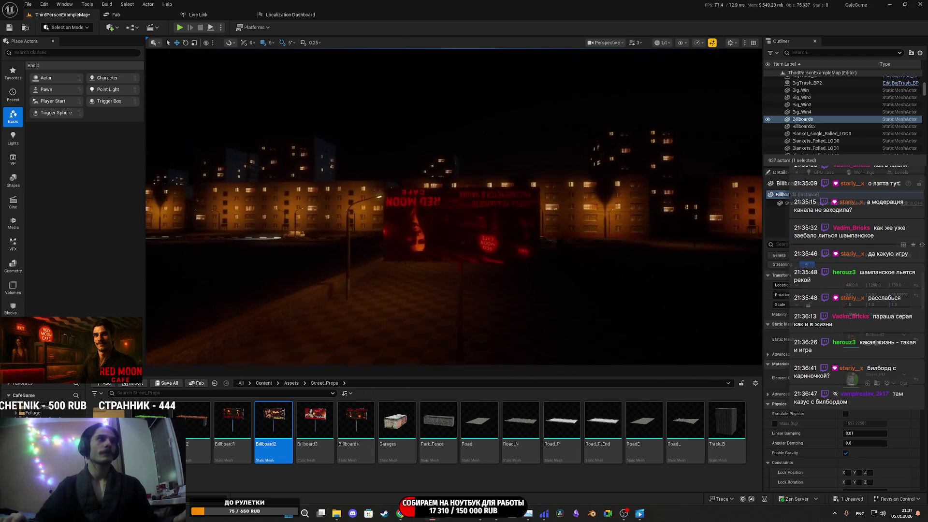
{"action": "left_click", "coordinate": [415, 241]}
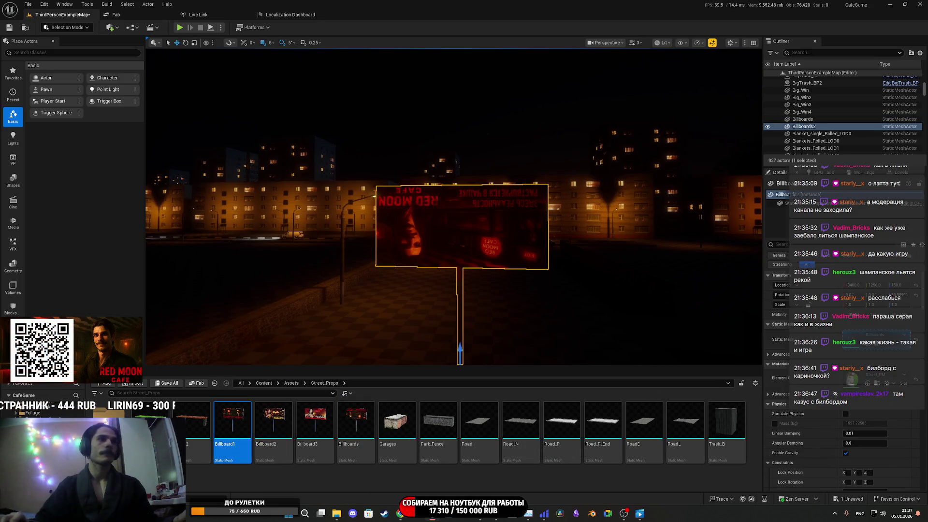
Place the Billboard3 mesh at the roadside beside the parked white van.
{"action": "mouse_move", "coordinate": [608, 271]}
{"action": "left_mouse_down"}
{"action": "mouse_move", "coordinate": [580, 290]}
{"action": "mouse_move", "coordinate": [605, 309]}
{"action": "mouse_move", "coordinate": [609, 329]}
{"action": "mouse_move", "coordinate": [628, 318]}
{"action": "mouse_move", "coordinate": [642, 290]}
{"action": "mouse_move", "coordinate": [483, 351]}
{"action": "left_mouse_up"}
{"action": "mouse_move", "coordinate": [315, 420]}
{"action": "left_mouse_down"}
{"action": "mouse_move", "coordinate": [527, 256]}
{"action": "mouse_move", "coordinate": [494, 246]}
{"action": "left_mouse_up"}
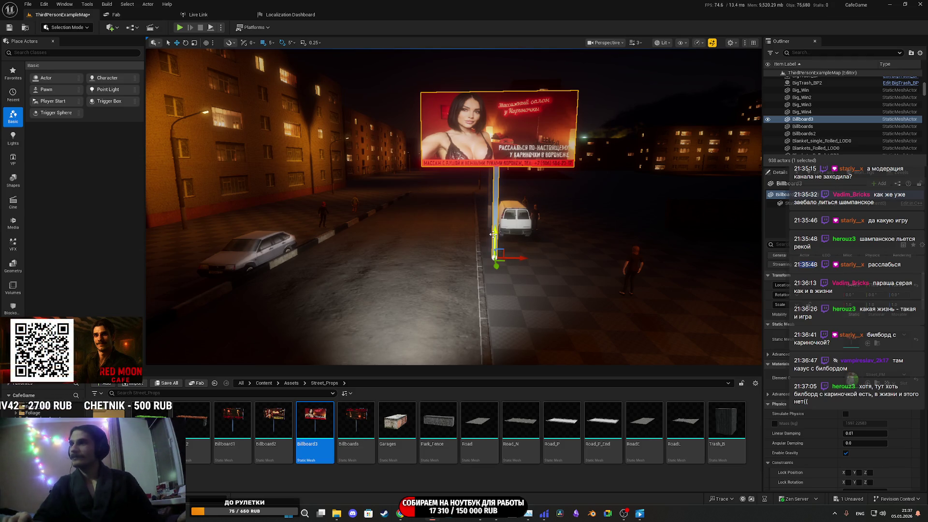
{"action": "scroll", "coordinate": [533, 206], "scroll_direction": "up", "scroll_amount": 10}
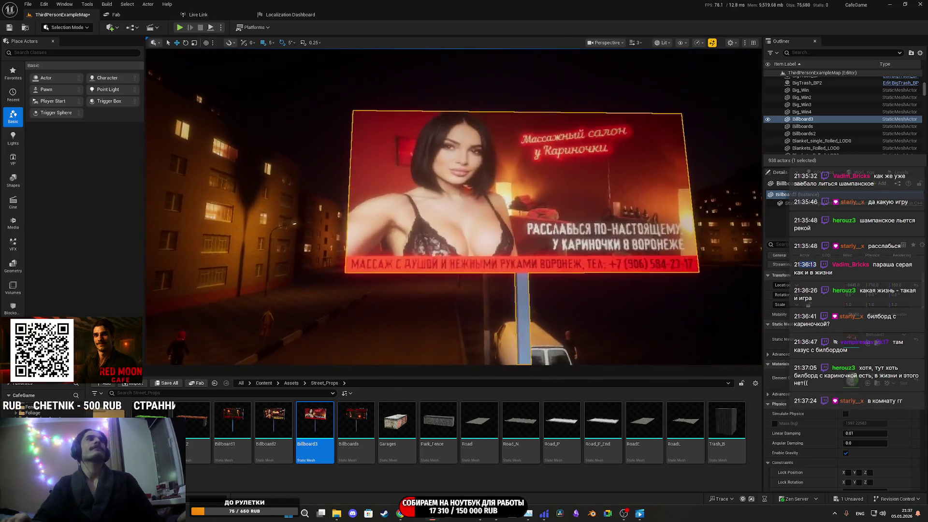
{"action": "scroll", "coordinate": [454, 206], "scroll_direction": "up", "scroll_amount": 10}
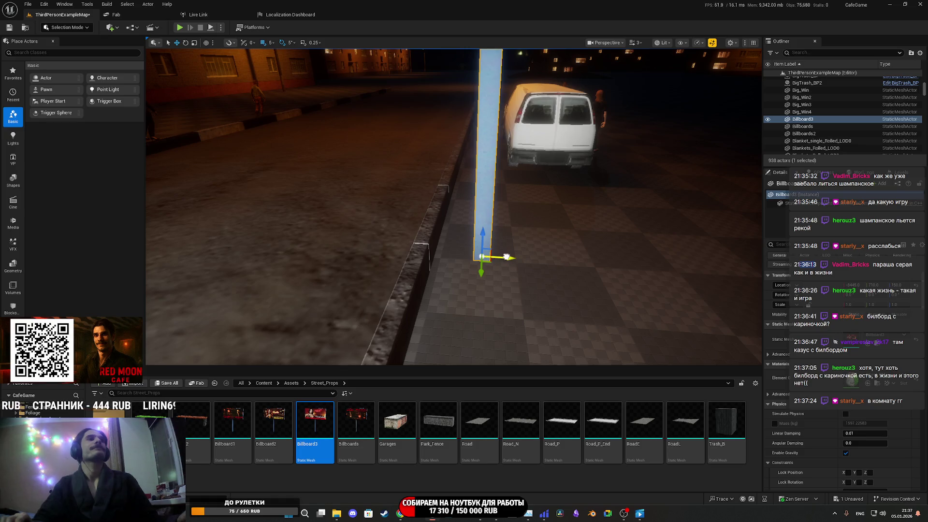
{"action": "scroll", "coordinate": [496, 261], "scroll_direction": "down", "scroll_amount": 10}
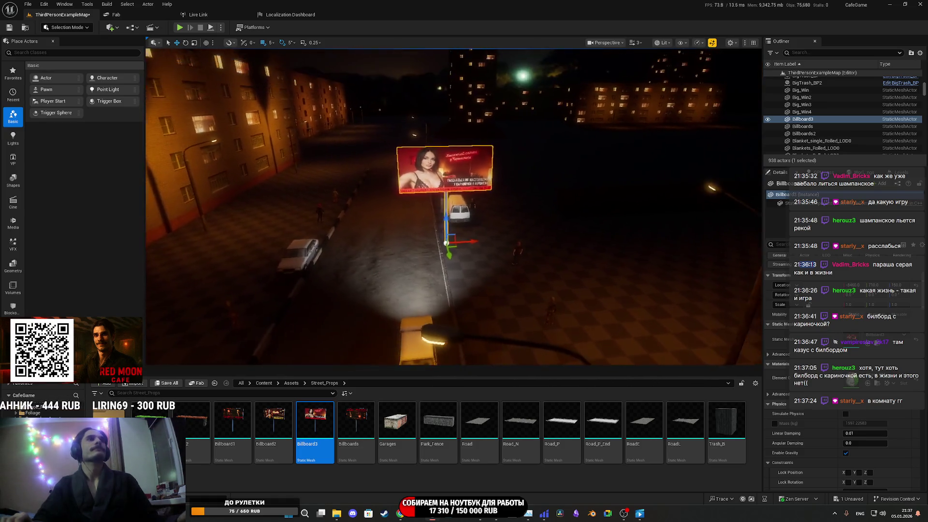
{"action": "scroll", "coordinate": [455, 208], "scroll_direction": "down", "scroll_amount": 15}
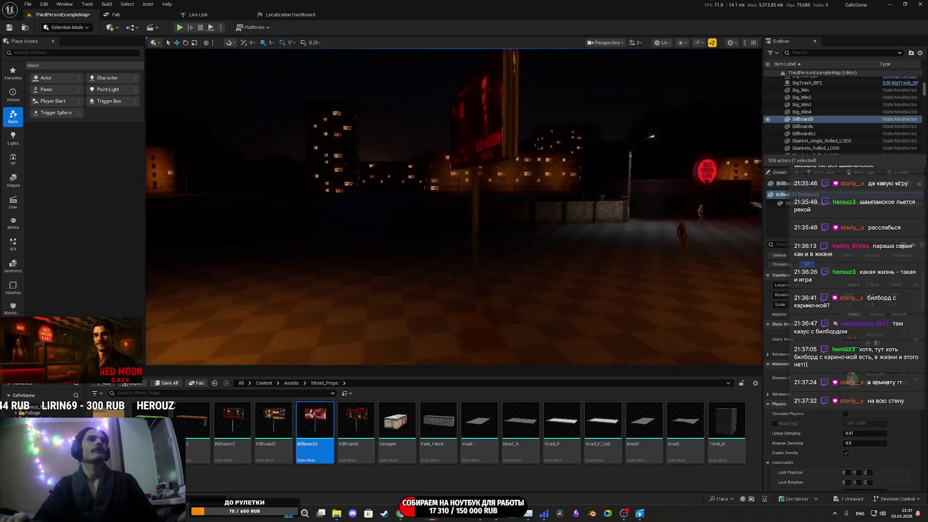
Inspect the new Billboard3 billboard from several angles with light and volume helpers shown.
{"action": "key", "text": "f"}
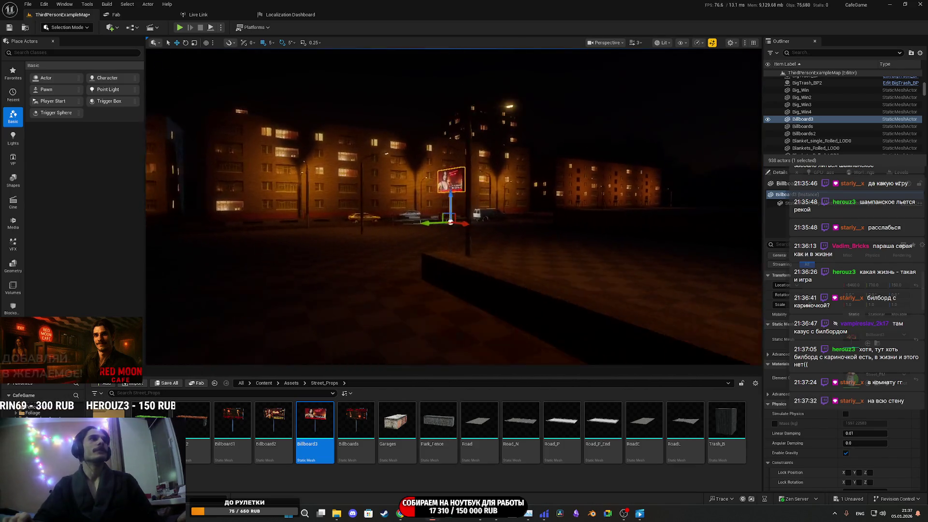
{"action": "left_click_drag", "start_coordinate": [451, 274], "coordinate": [423, 271]}
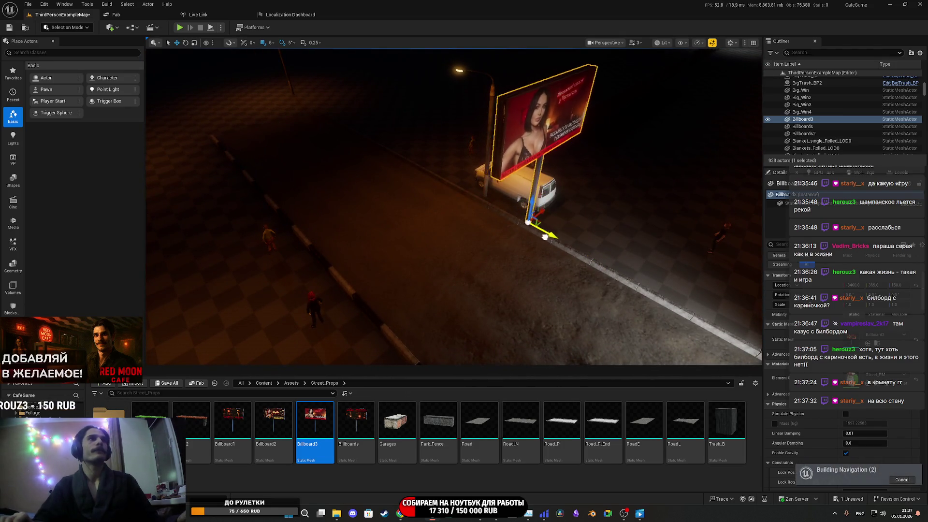
{"action": "left_click_drag", "start_coordinate": [423, 271], "coordinate": [411, 227]}
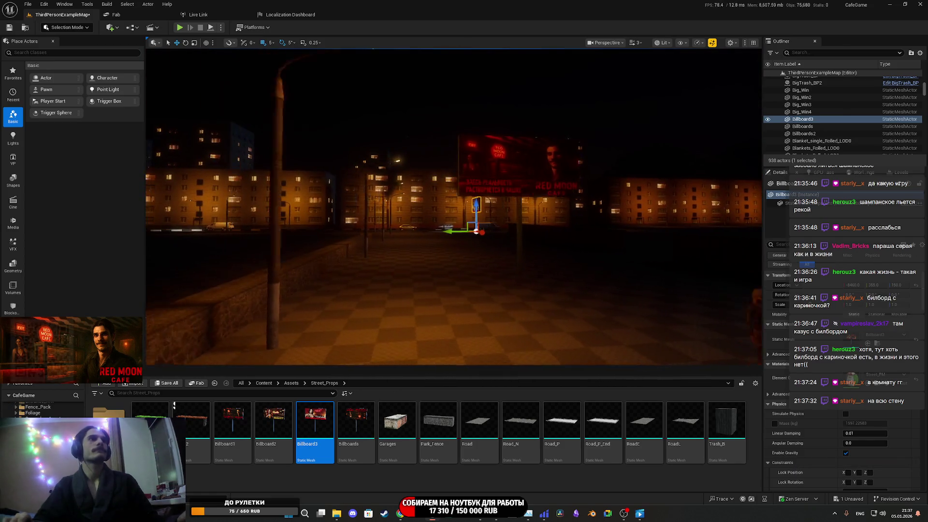
{"action": "left_click_drag", "start_coordinate": [410, 227], "coordinate": [552, 236]}
{"action": "key", "text": "g"}
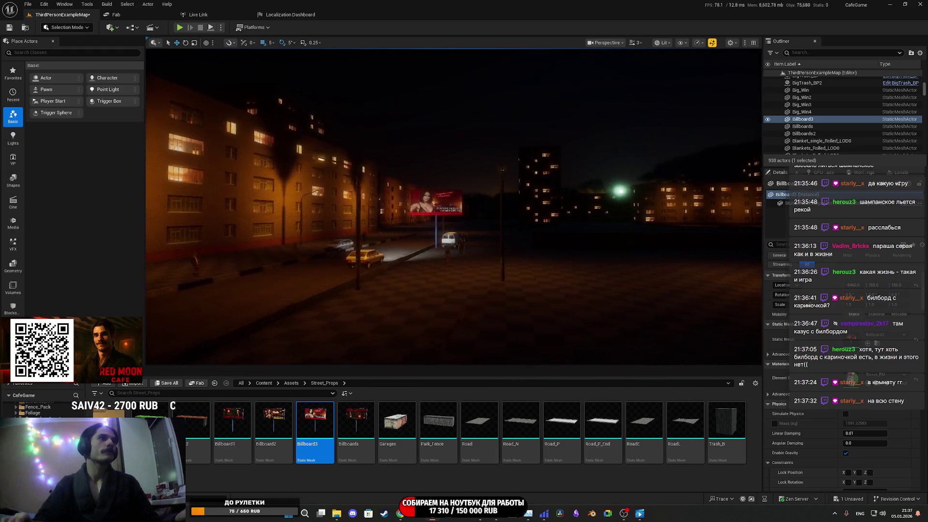
{"action": "mouse_move", "coordinate": [455, 208]}
{"action": "left_mouse_down"}
{"action": "mouse_move", "coordinate": [454, 159]}
{"action": "mouse_move", "coordinate": [454, 183]}
{"action": "mouse_move", "coordinate": [425, 184]}
{"action": "left_mouse_up"}
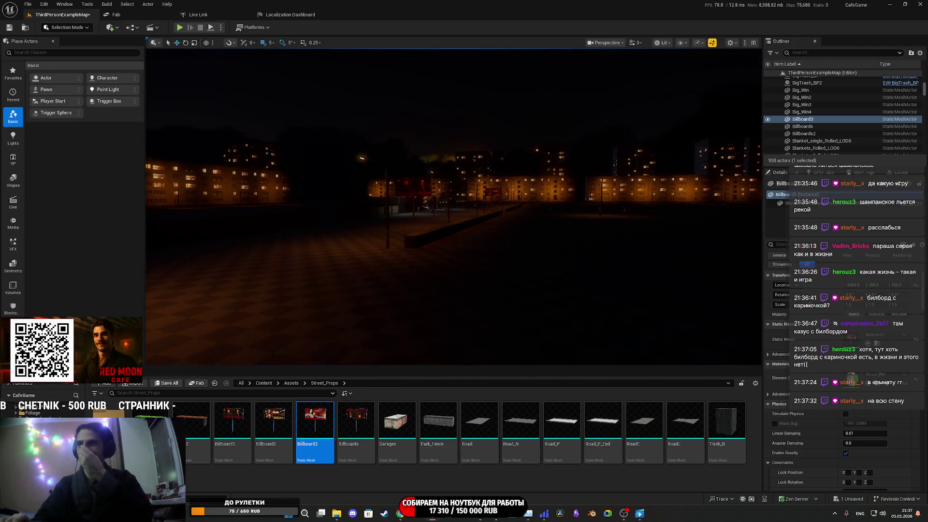
{"action": "mouse_move", "coordinate": [454, 208]}
{"action": "left_mouse_down"}
{"action": "mouse_move", "coordinate": [425, 208]}
{"action": "mouse_move", "coordinate": [425, 184]}
{"action": "mouse_move", "coordinate": [483, 184]}
{"action": "mouse_move", "coordinate": [342, 215]}
{"action": "left_mouse_up"}
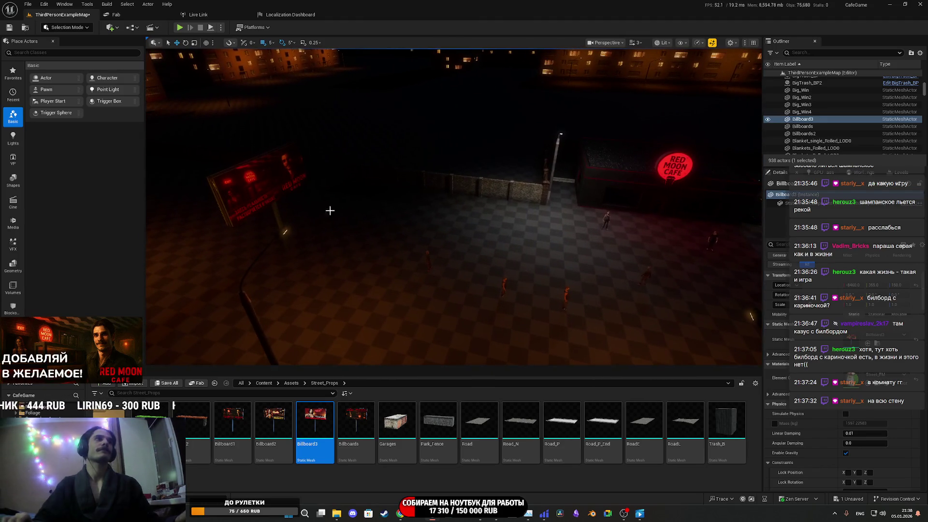
Shift the Red Moon billboard (Billboards2) slightly sideways along its Y axis.
{"action": "left_click", "coordinate": [285, 231]}
{"action": "key", "text": "f"}
{"action": "left_click_drag", "start_coordinate": [251, 194], "coordinate": [299, 187]}
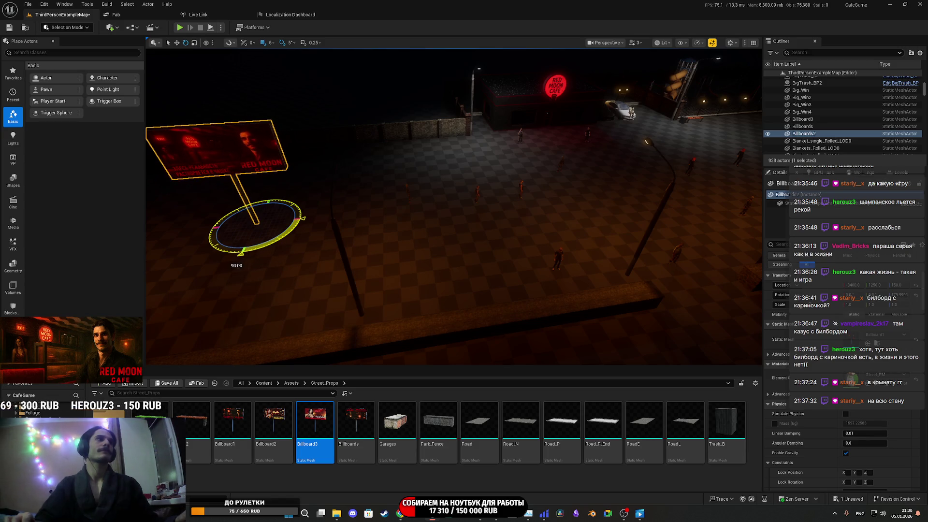
{"action": "left_click_drag", "start_coordinate": [567, 221], "coordinate": [450, 203]}
{"action": "mouse_move", "coordinate": [631, 202]}
{"action": "left_mouse_down"}
{"action": "mouse_move", "coordinate": [631, 223]}
{"action": "mouse_move", "coordinate": [631, 202]}
{"action": "left_mouse_up"}
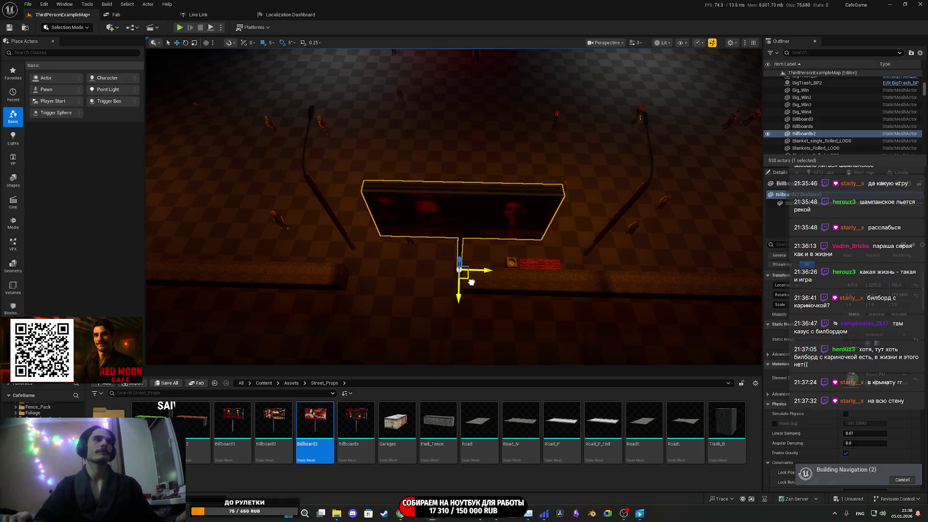
{"action": "mouse_move", "coordinate": [469, 293]}
{"action": "left_mouse_down"}
{"action": "mouse_move", "coordinate": [465, 283]}
{"action": "mouse_move", "coordinate": [472, 316]}
{"action": "mouse_move", "coordinate": [482, 259]}
{"action": "mouse_move", "coordinate": [506, 244]}
{"action": "mouse_move", "coordinate": [468, 292]}
{"action": "left_mouse_up"}
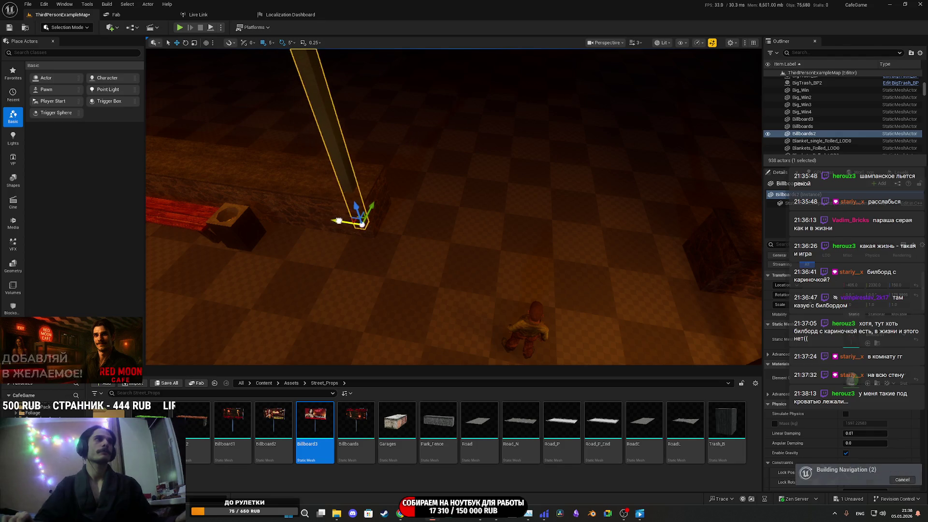
{"action": "left_click_drag", "start_coordinate": [333, 219], "coordinate": [347, 219]}
{"action": "left_click_drag", "start_coordinate": [481, 256], "coordinate": [505, 259]}
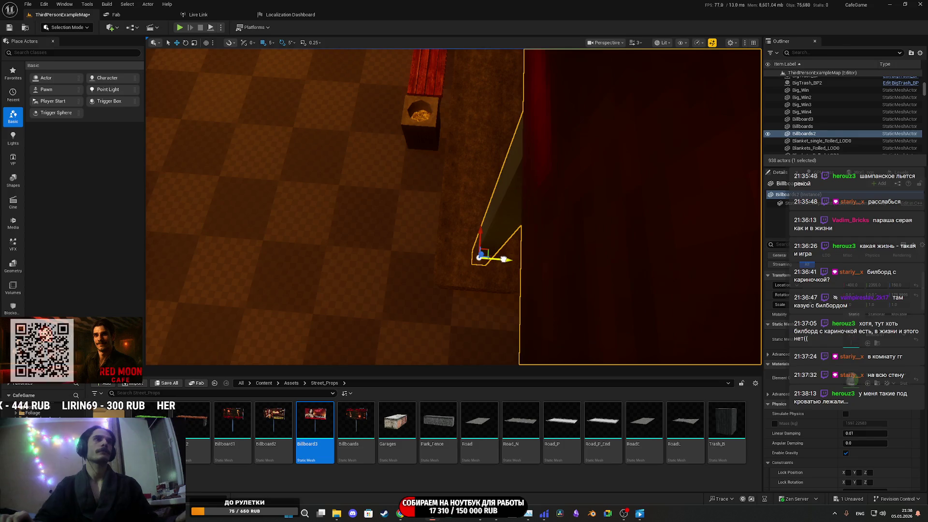
{"action": "key", "text": "f"}
{"action": "left_click_drag", "start_coordinate": [347, 219], "coordinate": [485, 249]}
Frame and inspect the Billboards and Billboards3 billboards along the street.
{"action": "left_click", "coordinate": [363, 151]}
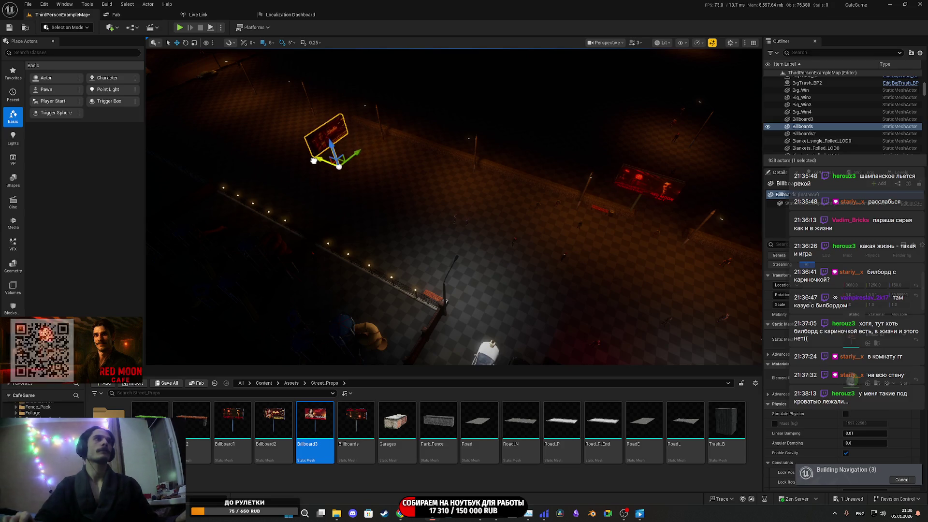
{"action": "key", "text": "f"}
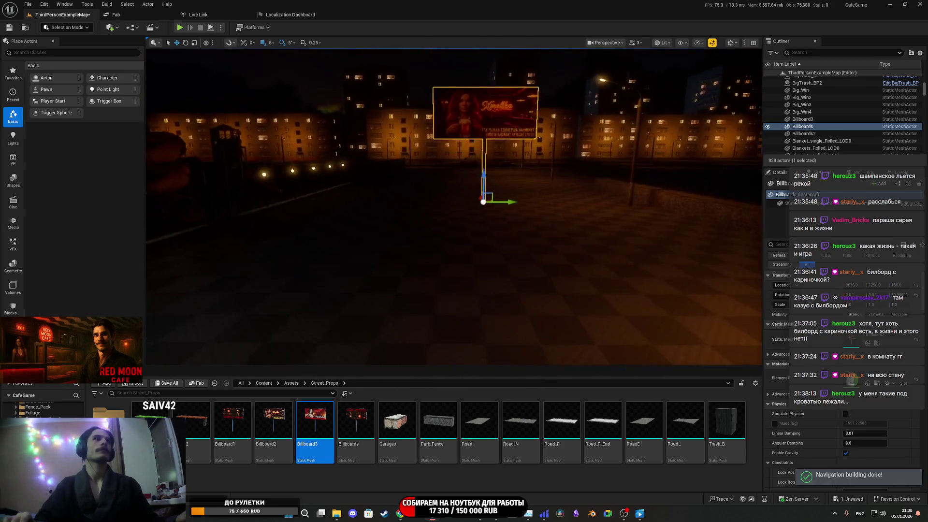
{"action": "mouse_move", "coordinate": [463, 245]}
{"action": "left_mouse_down"}
{"action": "mouse_move", "coordinate": [440, 310]}
{"action": "mouse_move", "coordinate": [442, 285]}
{"action": "mouse_move", "coordinate": [464, 286]}
{"action": "mouse_move", "coordinate": [333, 218]}
{"action": "left_mouse_up"}
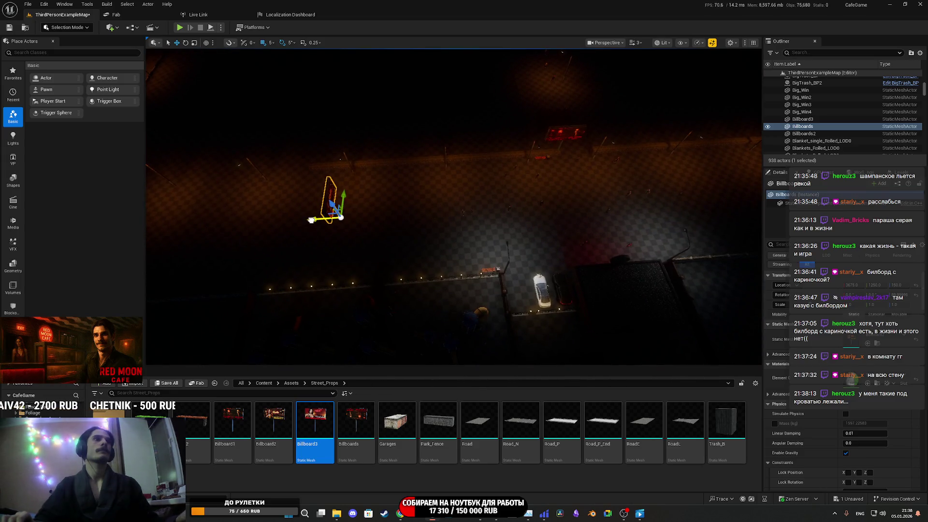
{"action": "left_click_drag", "start_coordinate": [673, 222], "coordinate": [516, 350]}
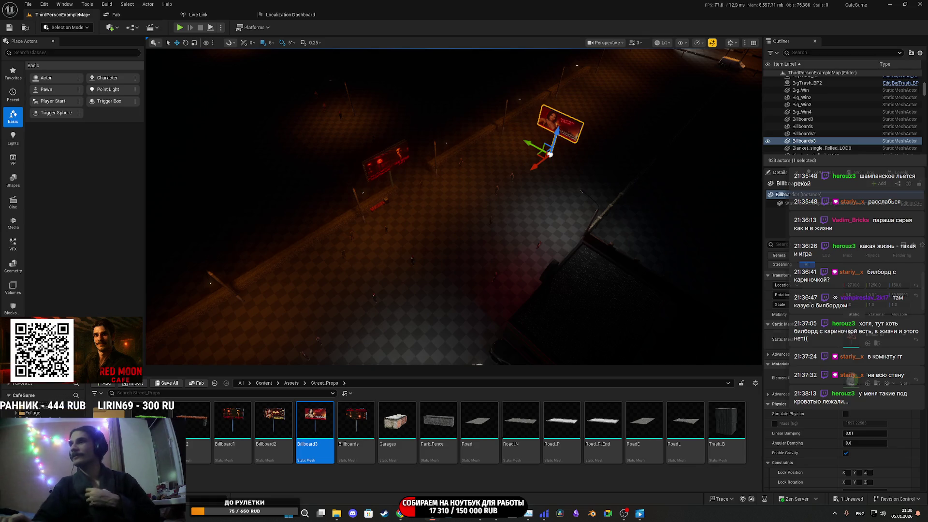
{"action": "key", "text": "f"}
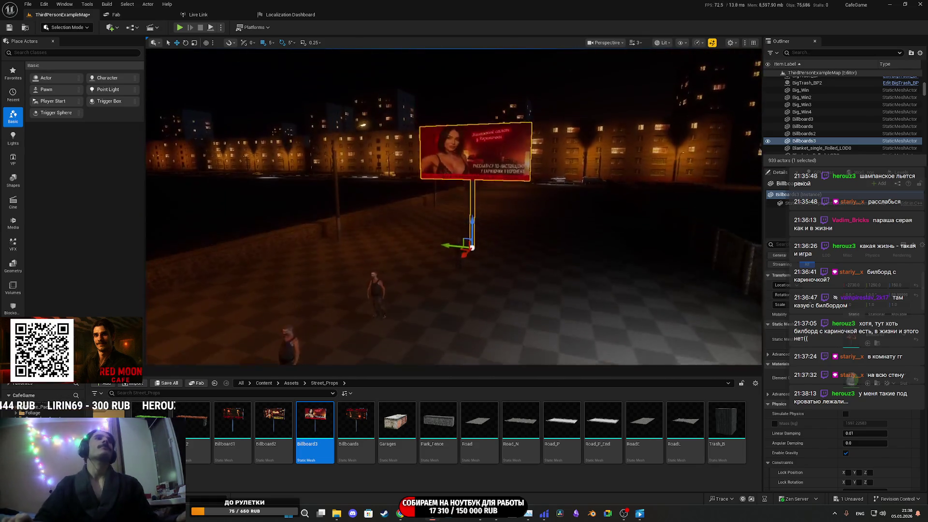
{"action": "mouse_move", "coordinate": [454, 208]}
{"action": "left_mouse_down"}
{"action": "mouse_move", "coordinate": [507, 179]}
{"action": "mouse_move", "coordinate": [565, 179]}
{"action": "mouse_move", "coordinate": [496, 221]}
{"action": "mouse_move", "coordinate": [504, 218]}
{"action": "mouse_move", "coordinate": [500, 188]}
{"action": "mouse_move", "coordinate": [500, 203]}
{"action": "mouse_move", "coordinate": [517, 201]}
{"action": "mouse_move", "coordinate": [426, 199]}
{"action": "mouse_move", "coordinate": [500, 229]}
{"action": "left_mouse_up"}
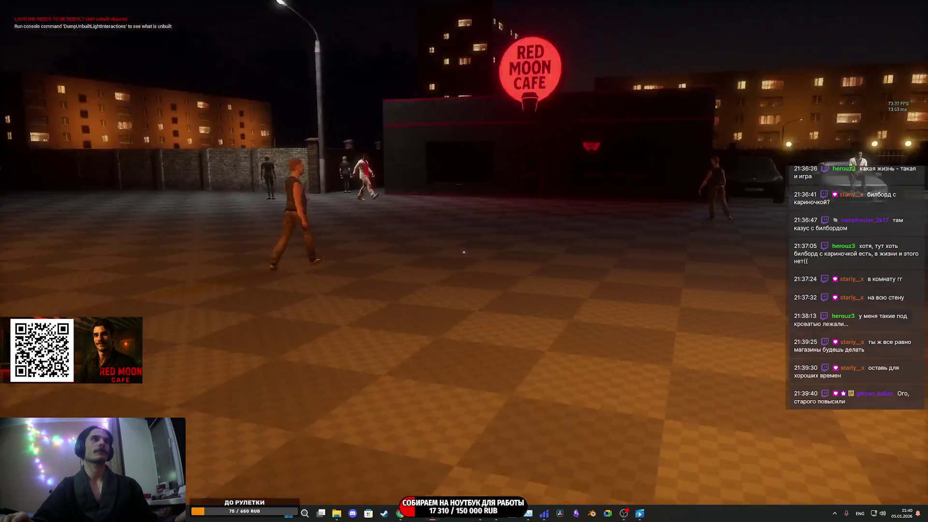
{"action": "key", "text": "Escape"}
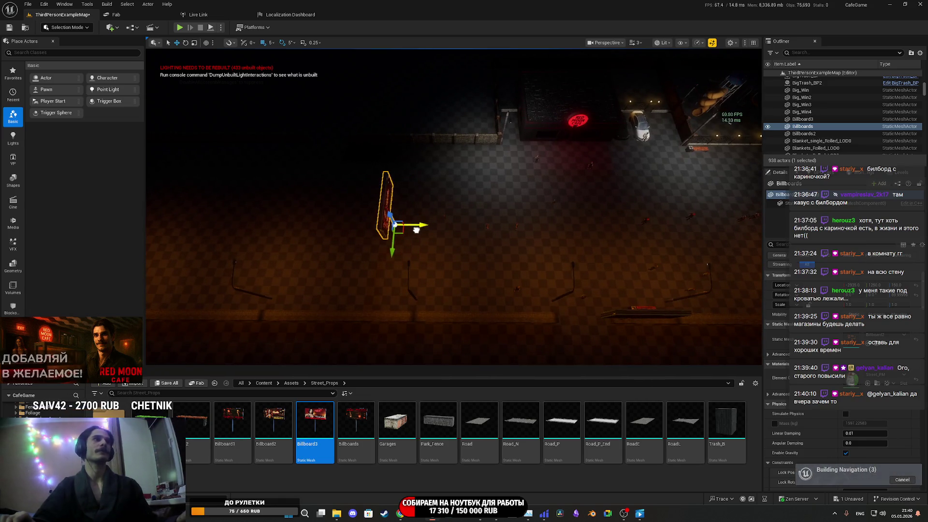
Nudge the Xmellka beer billboard sideways and save the ThirdPersonExampleMap level.
{"action": "left_click_drag", "start_coordinate": [396, 229], "coordinate": [421, 232]}
{"action": "left_click_drag", "start_coordinate": [460, 291], "coordinate": [499, 320]}
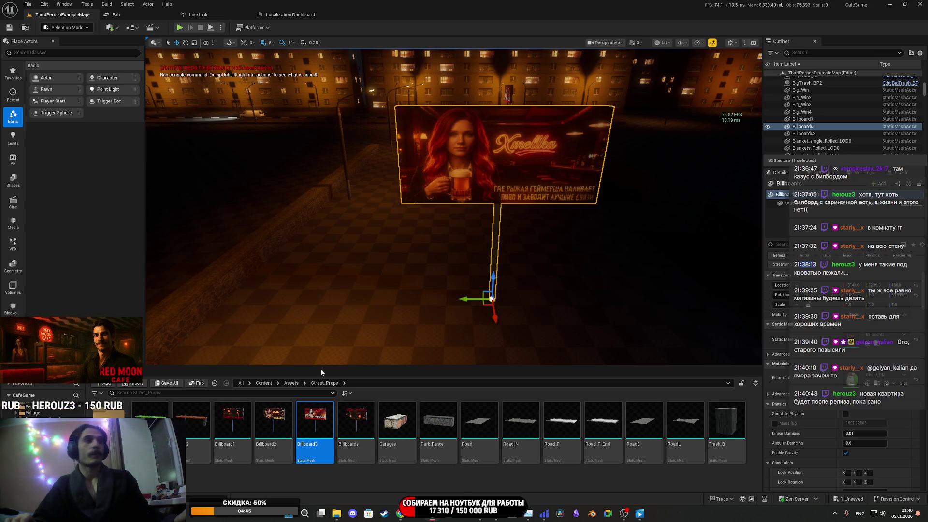
{"action": "left_click", "coordinate": [162, 384]}
{"action": "left_click", "coordinate": [525, 335]}
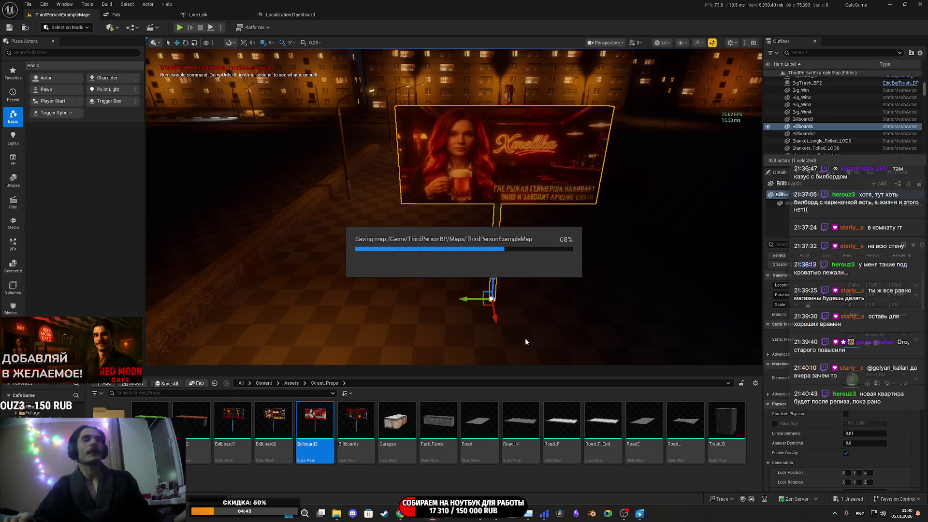
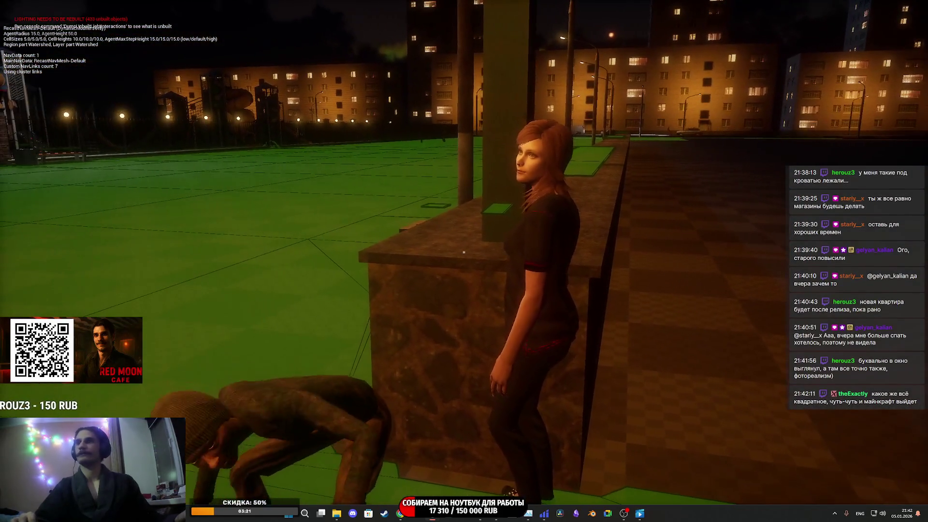
Walk past the two characters, switch to wireframe view, and open the door into the apartment.
{"action": "key", "text": "w"}
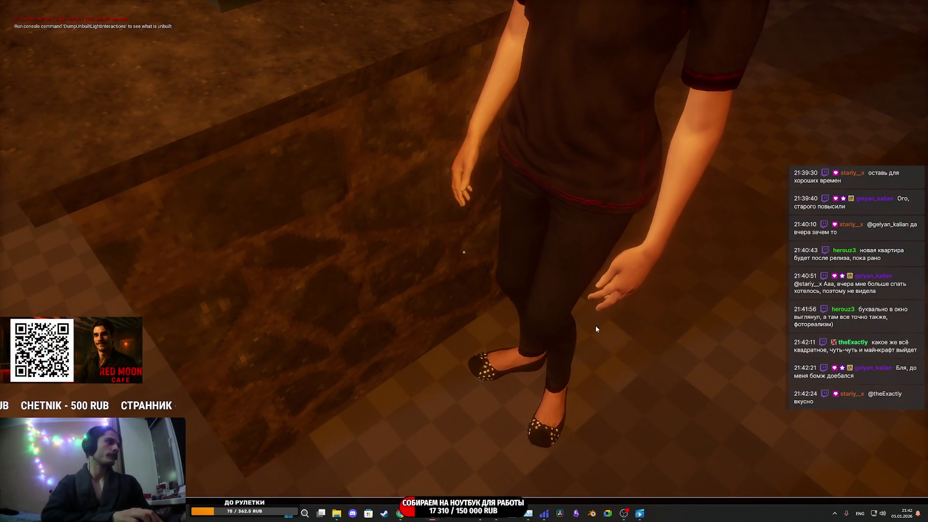
{"action": "key", "text": "F1"}
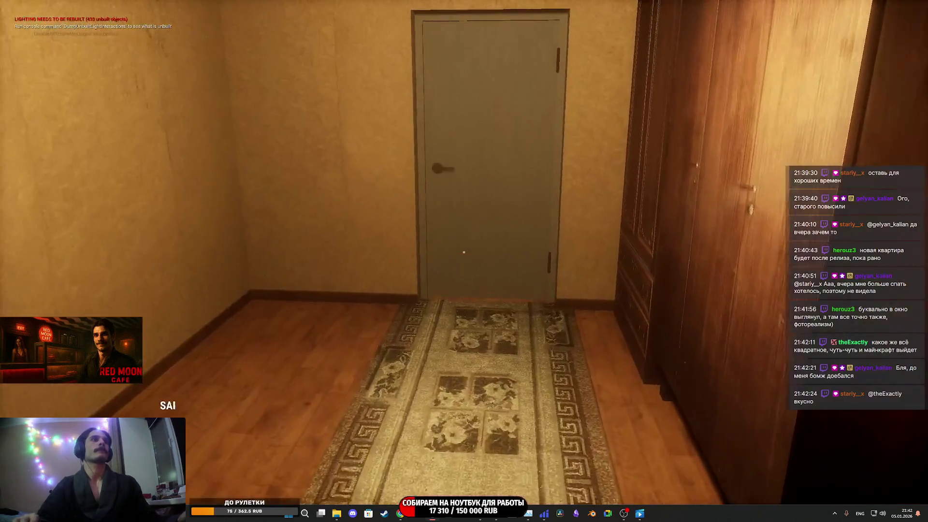
{"action": "key", "text": "e"}
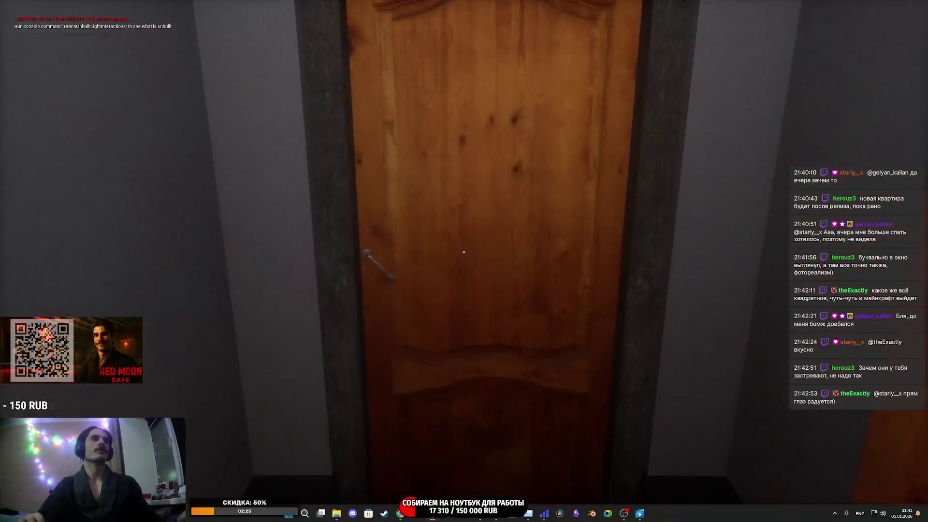
Walk to the elevator, ride it down to the 1st floor, and end the playtest.
{"action": "key", "text": "w"}
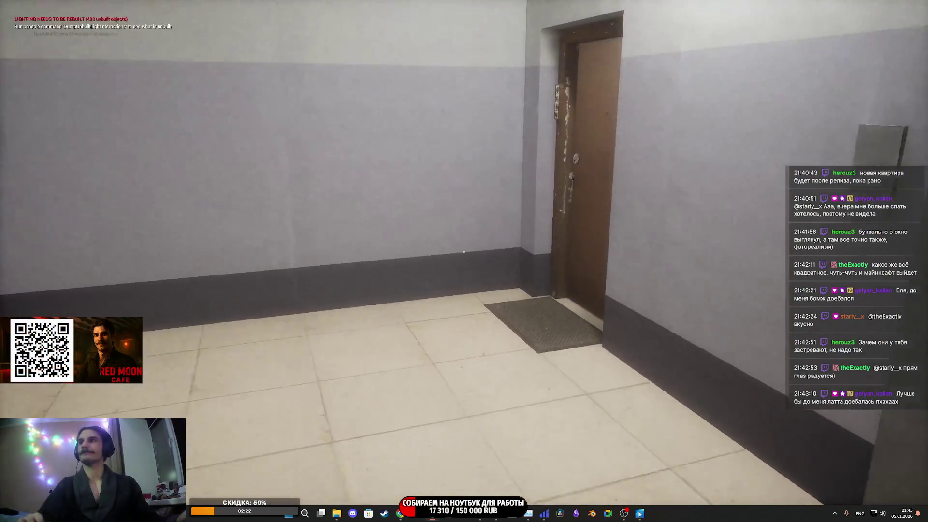
{"action": "mouse_move", "coordinate": [463, 252]}
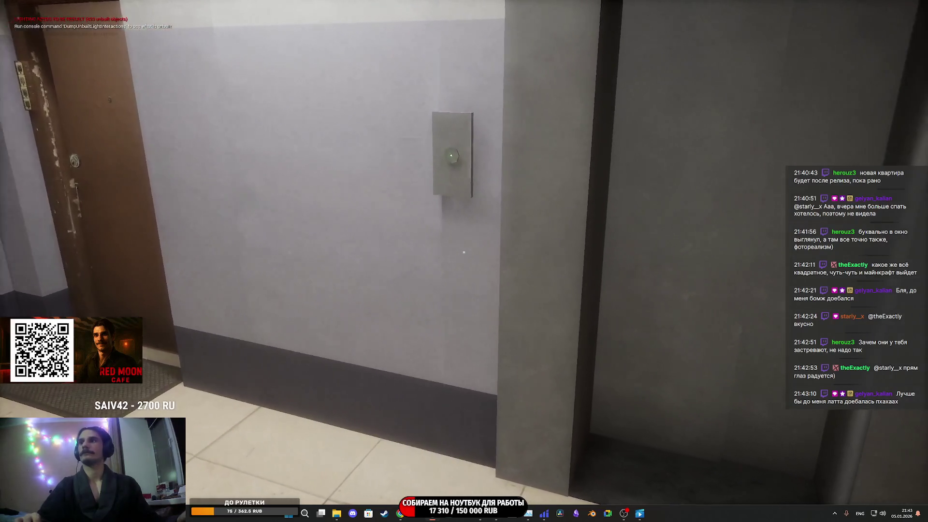
{"action": "key", "text": "w"}
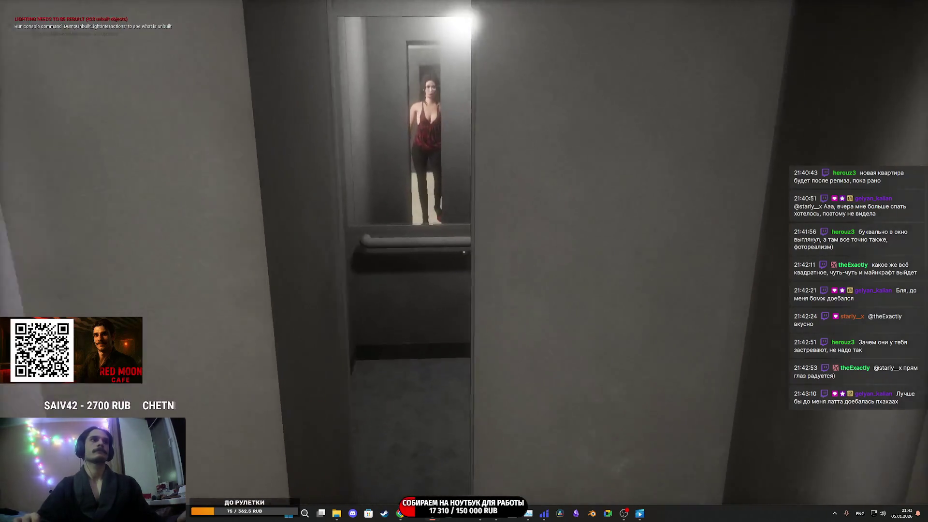
{"action": "key", "text": "w"}
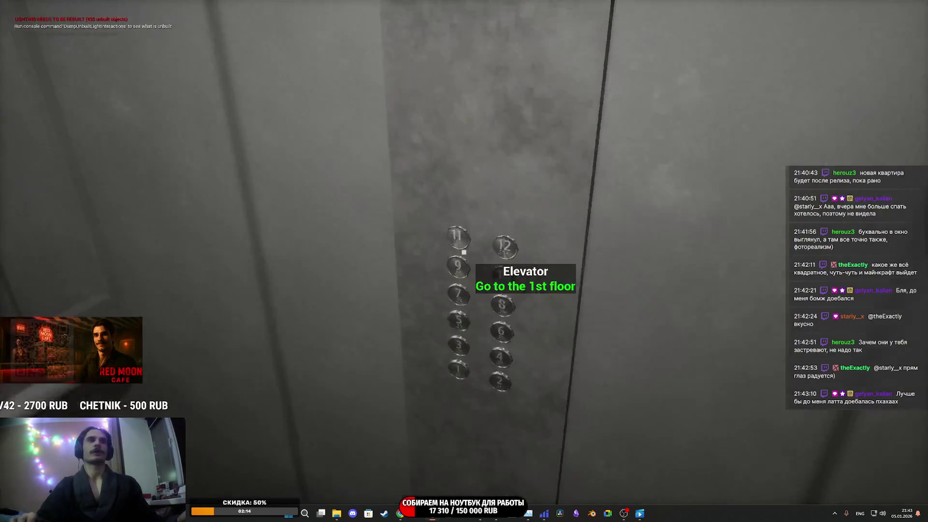
{"action": "left_click", "coordinate": [463, 252]}
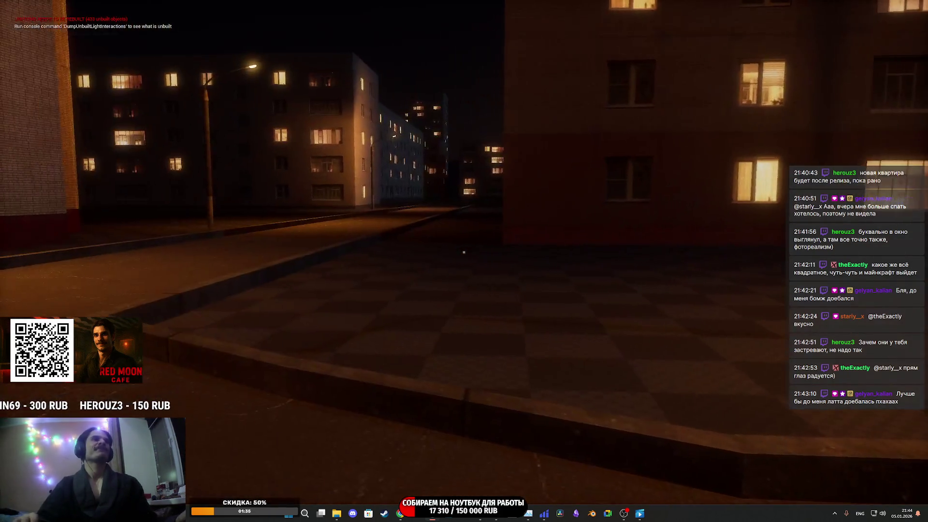
{"action": "key", "text": "Escape"}
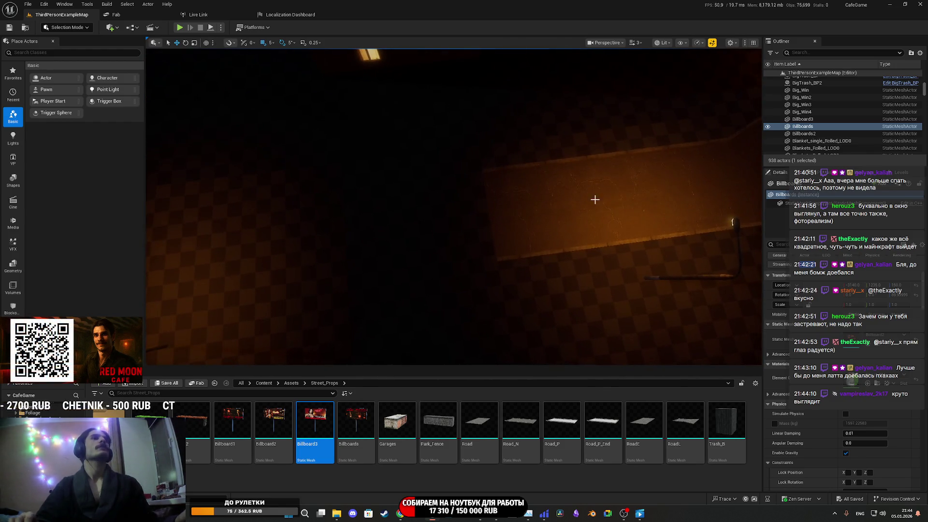
Slide Road3 left, switch the viewport to Unlit, and nudge Road17 slightly right.
{"action": "left_click", "coordinate": [595, 198]}
{"action": "left_click_drag", "start_coordinate": [593, 201], "coordinate": [593, 200]}
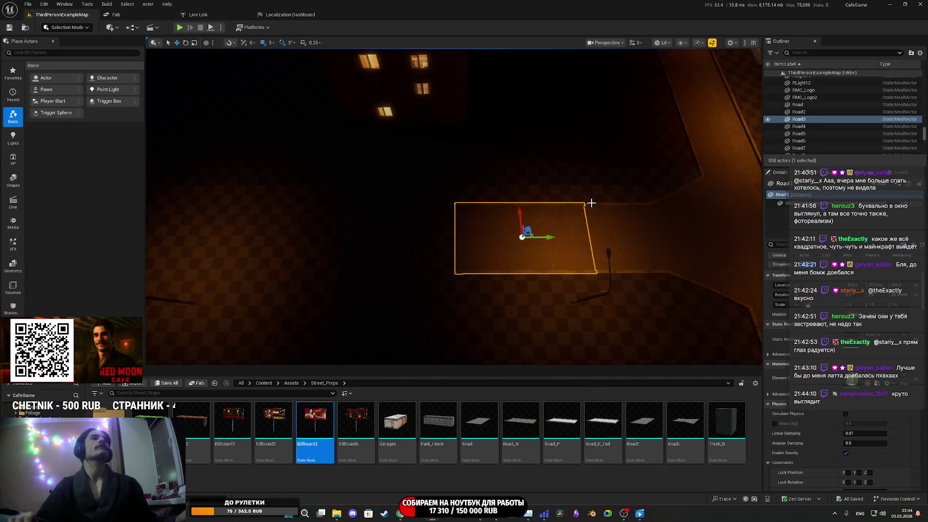
{"action": "left_click_drag", "start_coordinate": [477, 238], "coordinate": [409, 244]}
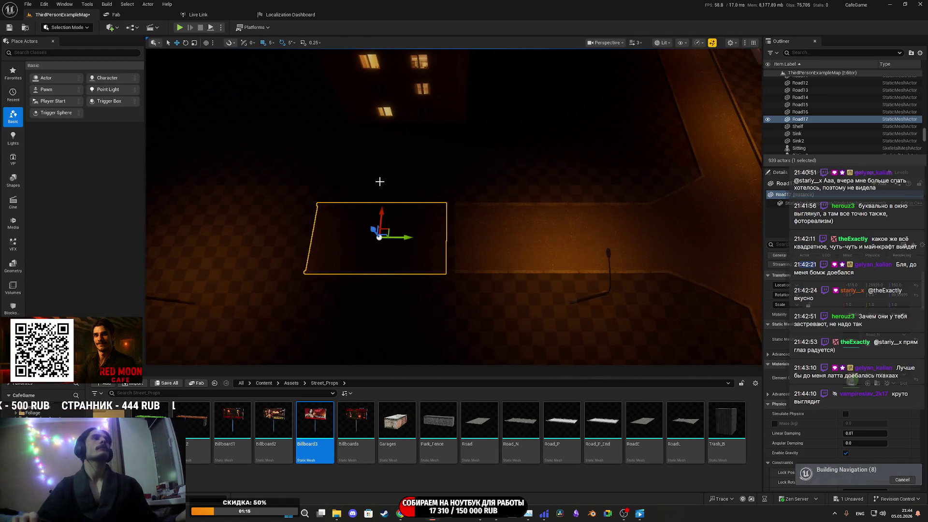
{"action": "scroll", "coordinate": [283, 48], "scroll_direction": "down", "scroll_amount": 5}
{"action": "left_click", "coordinate": [664, 42]}
{"action": "left_click", "coordinate": [678, 78]}
{"action": "key", "text": "f"}
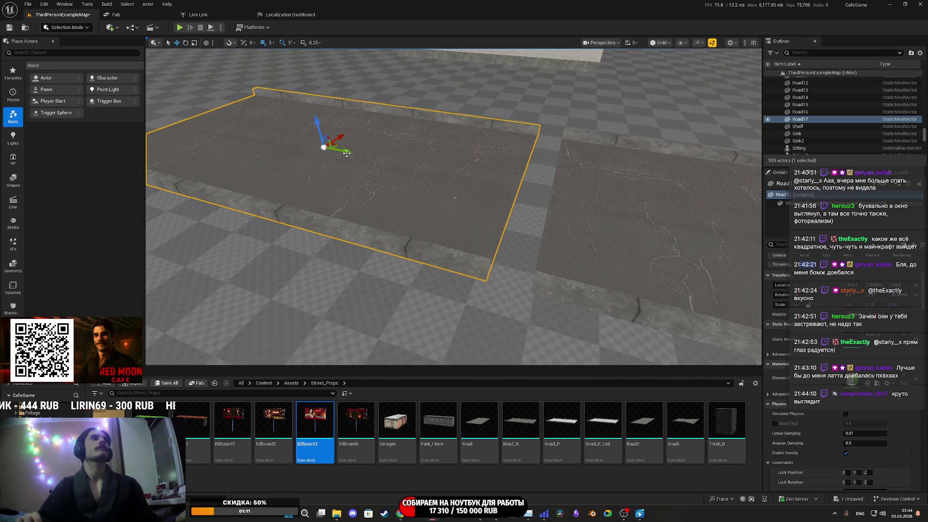
{"action": "left_click_drag", "start_coordinate": [364, 155], "coordinate": [368, 155]}
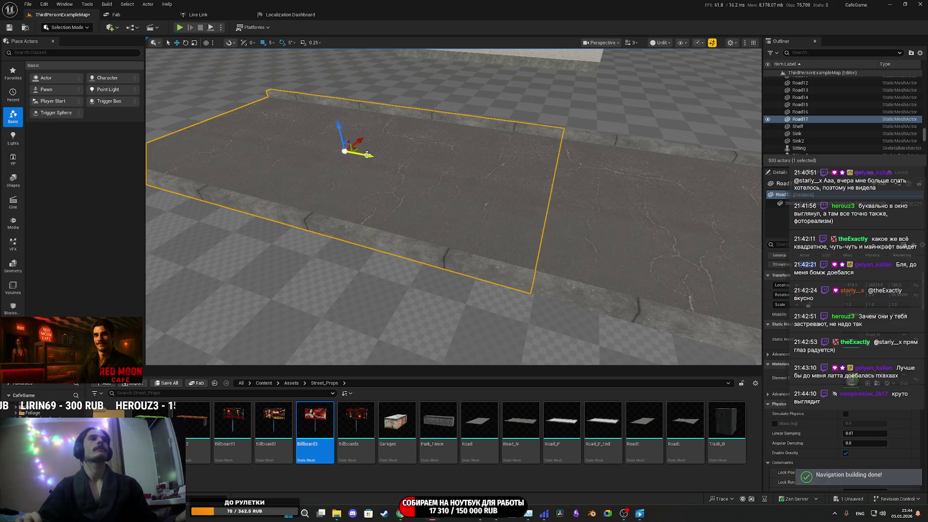
Set the move snap to 50, then shift the Road2 intersection piece left and rotate it 180°.
{"action": "left_click", "coordinate": [284, 85]}
{"action": "scroll", "coordinate": [367, 193], "scroll_direction": "down", "scroll_amount": 5}
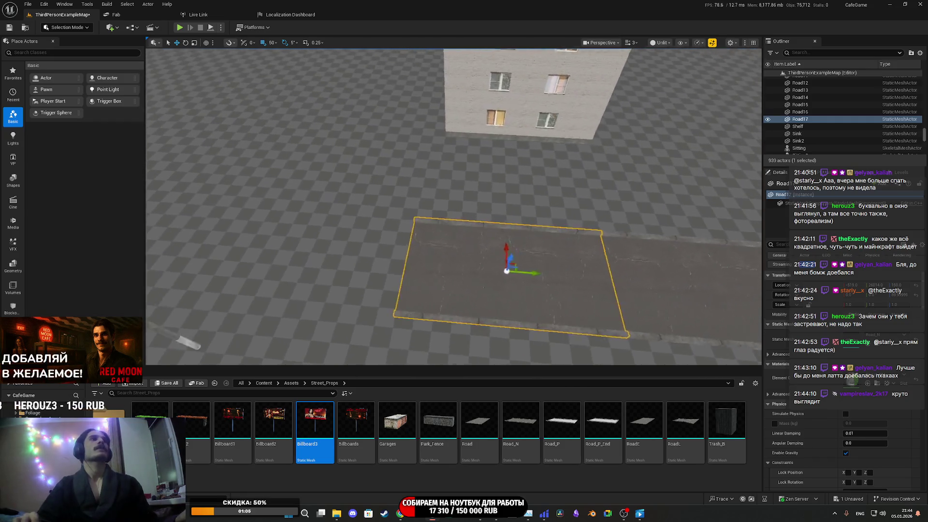
{"action": "scroll", "coordinate": [433, 236], "scroll_direction": "down", "scroll_amount": 3}
{"action": "scroll", "coordinate": [519, 359], "scroll_direction": "down", "scroll_amount": 10}
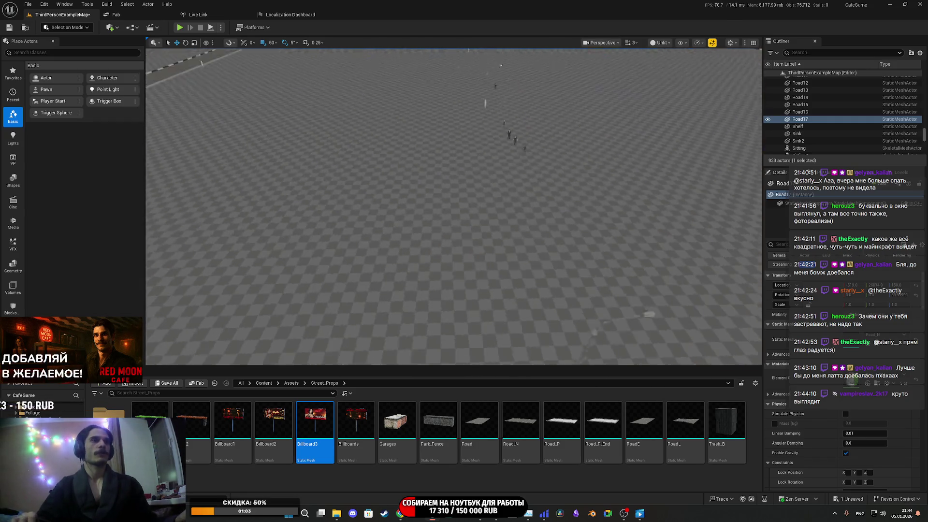
{"action": "left_click", "coordinate": [477, 215]}
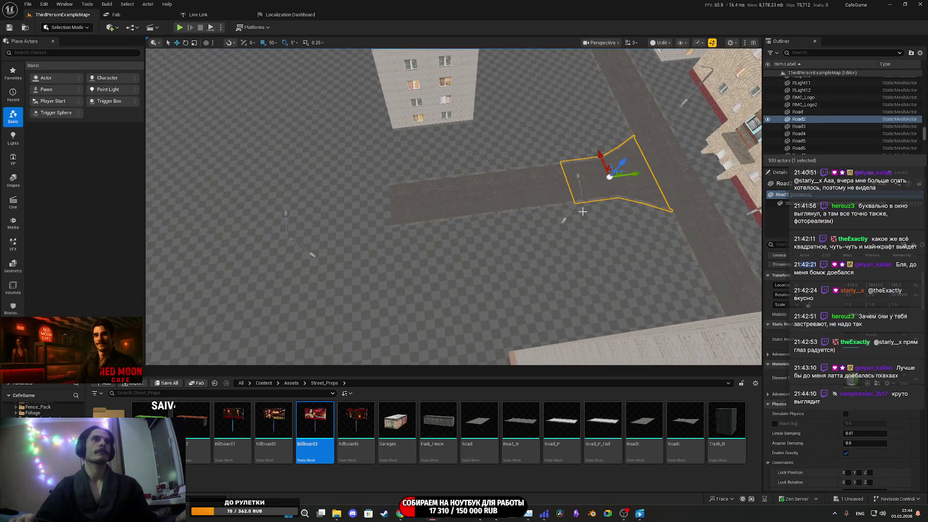
{"action": "left_click_drag", "start_coordinate": [622, 204], "coordinate": [678, 200]}
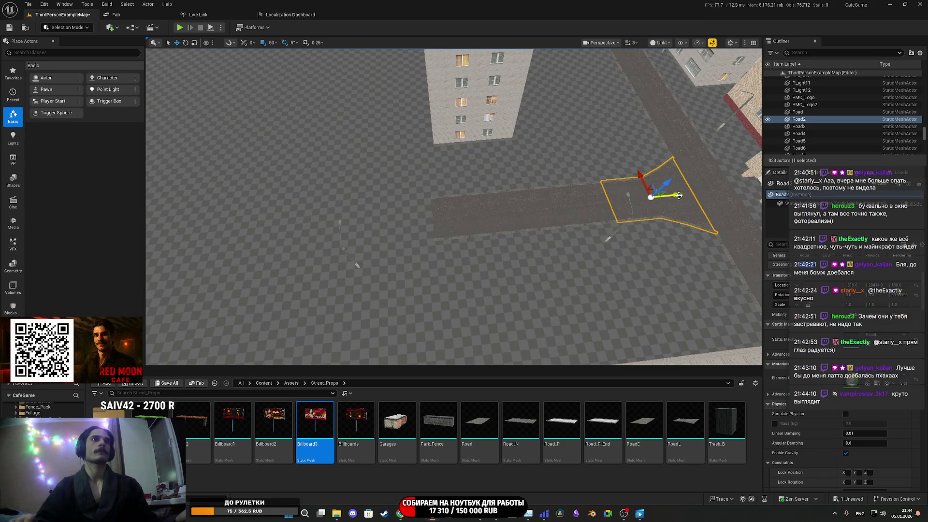
{"action": "left_click_drag", "start_coordinate": [581, 203], "coordinate": [478, 223]}
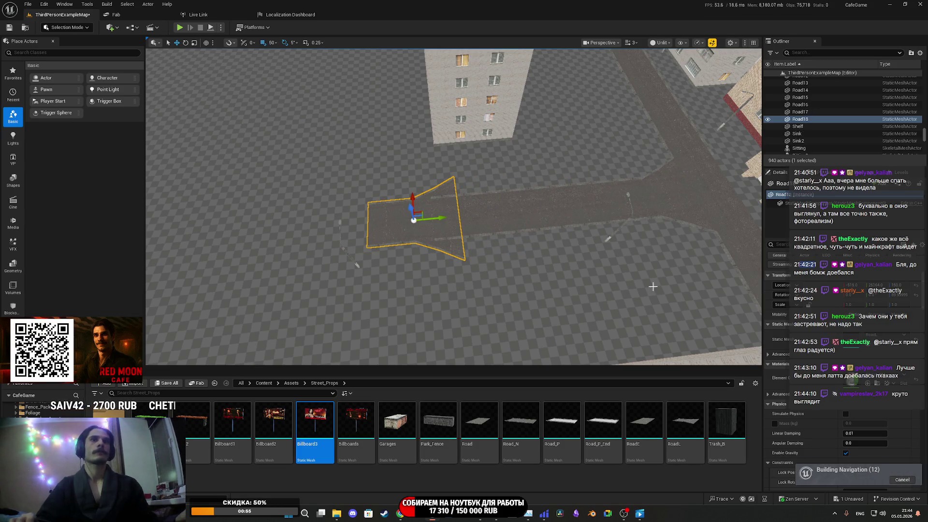
{"action": "mouse_move", "coordinate": [415, 186]}
{"action": "left_mouse_down"}
{"action": "mouse_move", "coordinate": [436, 255]}
{"action": "mouse_move", "coordinate": [416, 261]}
{"action": "left_mouse_up"}
{"action": "key", "text": "w"}
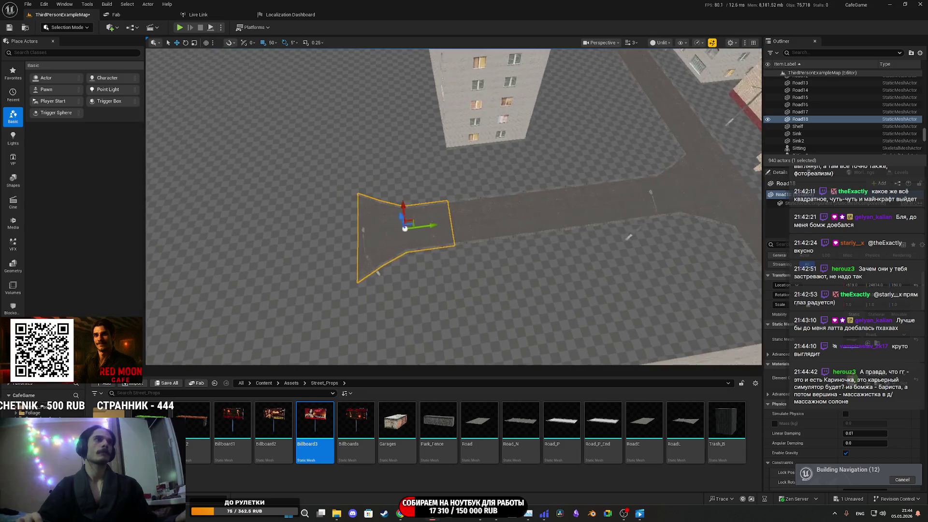
Duplicate the road piece as Road19 and select the Road4 tile.
{"action": "scroll", "coordinate": [421, 235], "scroll_direction": "up", "scroll_amount": 3}
{"action": "scroll", "coordinate": [420, 235], "scroll_direction": "down", "scroll_amount": 3}
{"action": "mouse_move", "coordinate": [493, 225]}
{"action": "left_mouse_down"}
{"action": "mouse_move", "coordinate": [513, 229]}
{"action": "mouse_move", "coordinate": [493, 225]}
{"action": "left_mouse_up"}
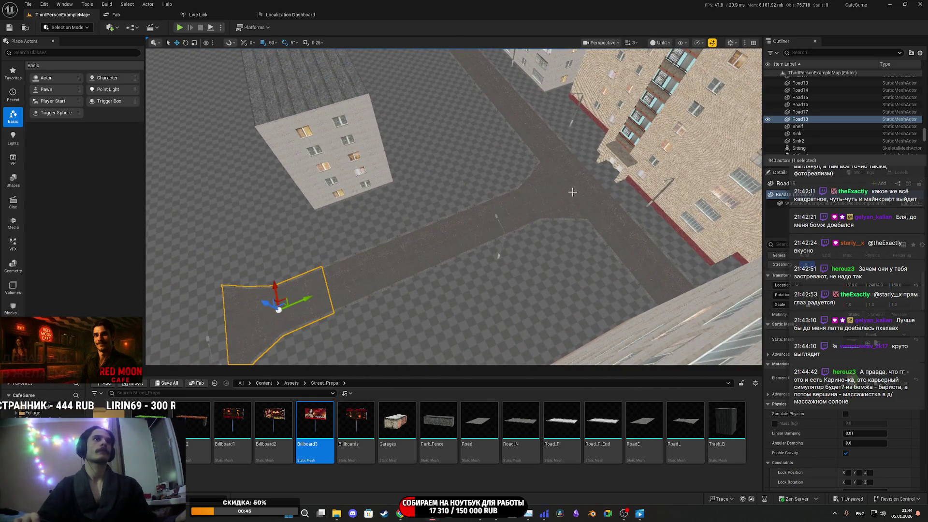
{"action": "mouse_move", "coordinate": [579, 189]}
{"action": "left_mouse_down"}
{"action": "mouse_move", "coordinate": [645, 177]}
{"action": "mouse_move", "coordinate": [672, 193]}
{"action": "mouse_move", "coordinate": [305, 219]}
{"action": "left_mouse_up"}
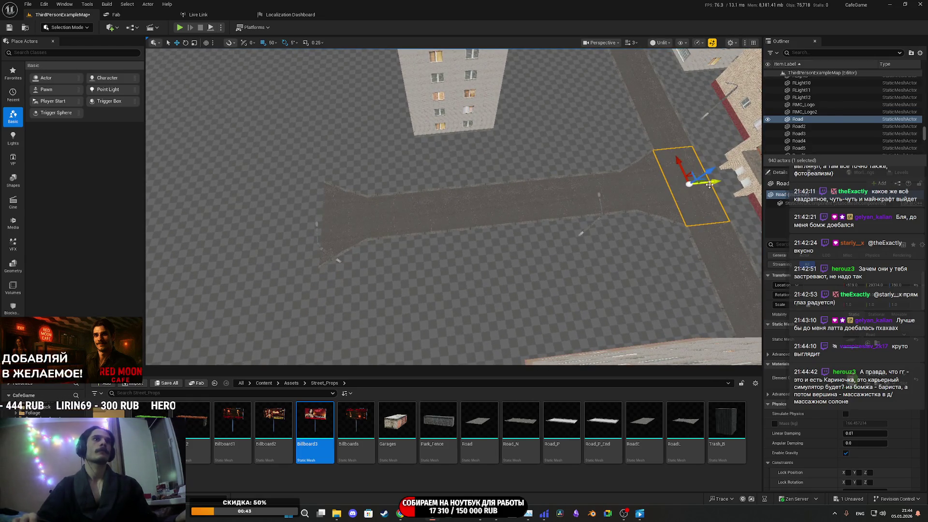
{"action": "key", "text": "f"}
{"action": "mouse_move", "coordinate": [447, 217]}
{"action": "left_mouse_down"}
{"action": "mouse_move", "coordinate": [332, 214]}
{"action": "mouse_move", "coordinate": [338, 193]}
{"action": "mouse_move", "coordinate": [338, 227]}
{"action": "mouse_move", "coordinate": [327, 237]}
{"action": "left_mouse_up"}
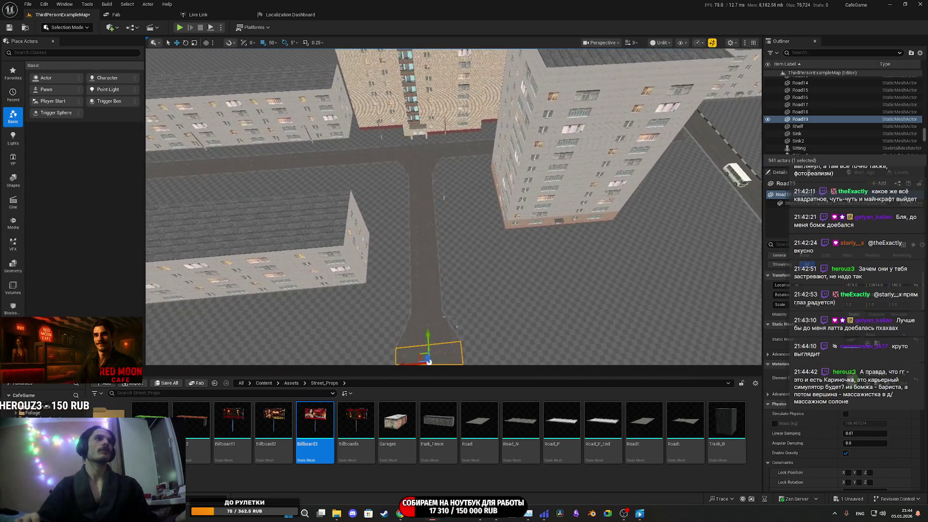
{"action": "left_click", "coordinate": [377, 151]}
Add Road5 to the selection and duplicate the road tiles further up the street.
{"action": "left_click", "coordinate": [452, 151], "text": "ctrl"}
{"action": "mouse_move", "coordinate": [451, 151]}
{"action": "left_mouse_down"}
{"action": "mouse_move", "coordinate": [355, 129]}
{"action": "mouse_move", "coordinate": [379, 118]}
{"action": "mouse_move", "coordinate": [342, 176]}
{"action": "mouse_move", "coordinate": [379, 207]}
{"action": "mouse_move", "coordinate": [411, 208]}
{"action": "left_mouse_up"}
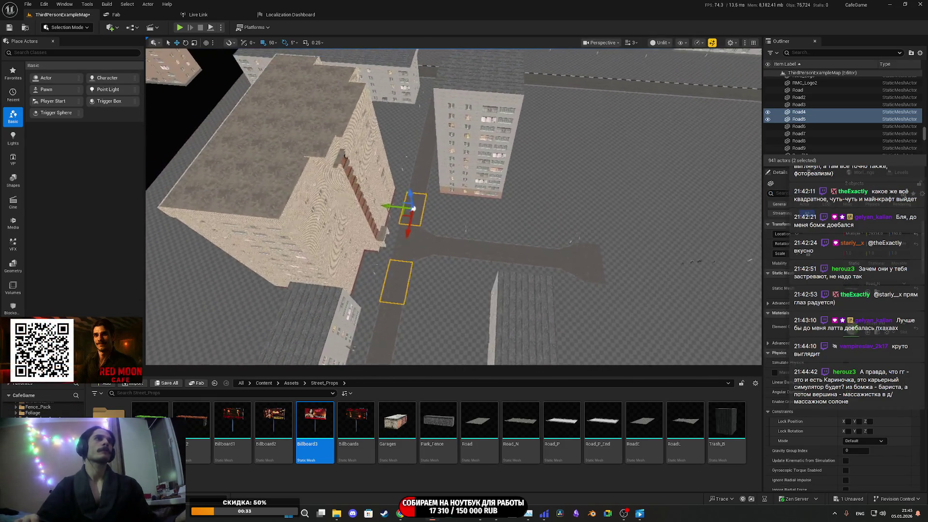
{"action": "left_click_drag", "start_coordinate": [421, 176], "coordinate": [431, 152]}
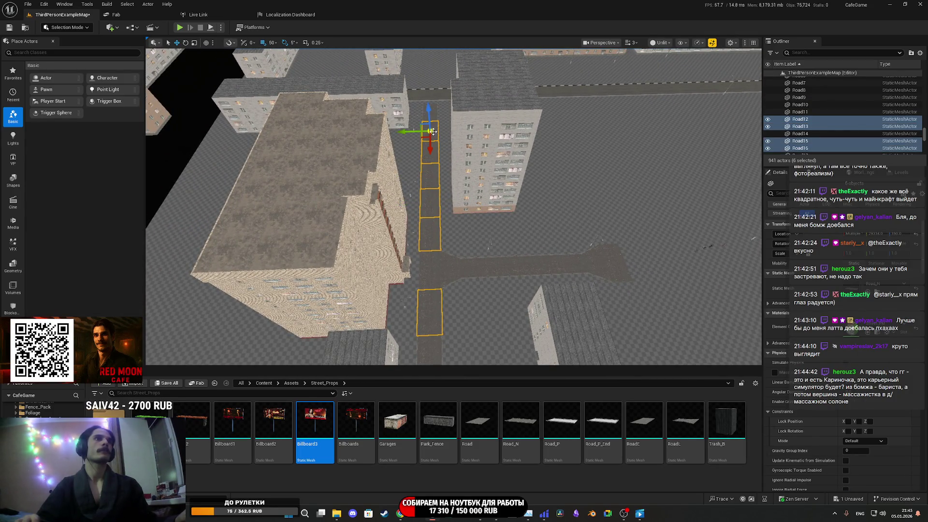
{"action": "mouse_move", "coordinate": [427, 113]}
{"action": "left_mouse_down"}
{"action": "mouse_move", "coordinate": [449, 198]}
{"action": "mouse_move", "coordinate": [544, 202]}
{"action": "left_mouse_up"}
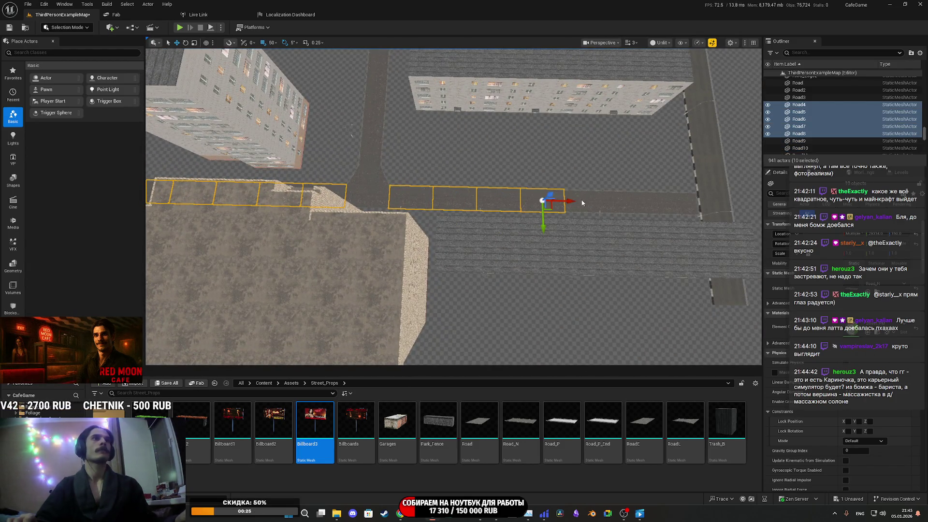
{"action": "mouse_move", "coordinate": [665, 203]}
{"action": "left_mouse_down", "text": "alt"}
{"action": "mouse_move", "coordinate": [632, 139]}
{"action": "mouse_move", "coordinate": [610, 120]}
{"action": "mouse_move", "coordinate": [445, 107]}
{"action": "left_mouse_up", "text": "alt"}
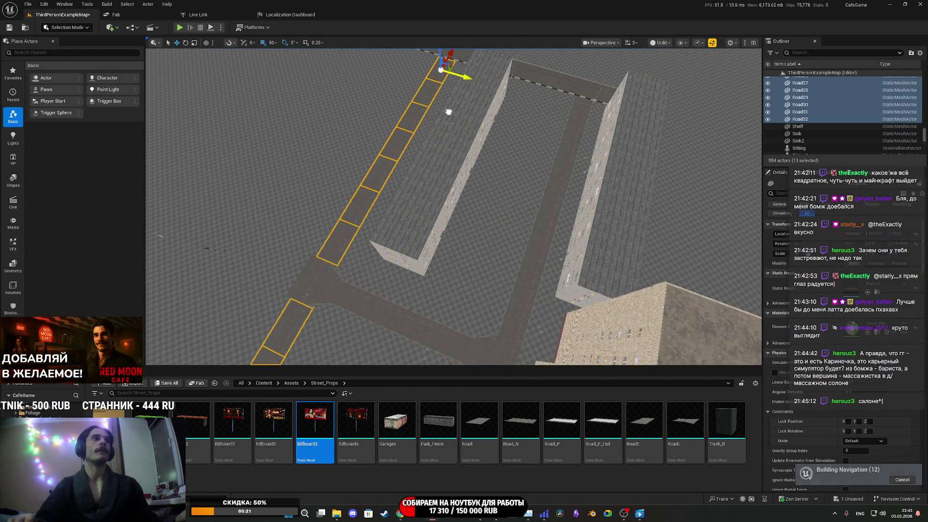
{"action": "key", "text": "f"}
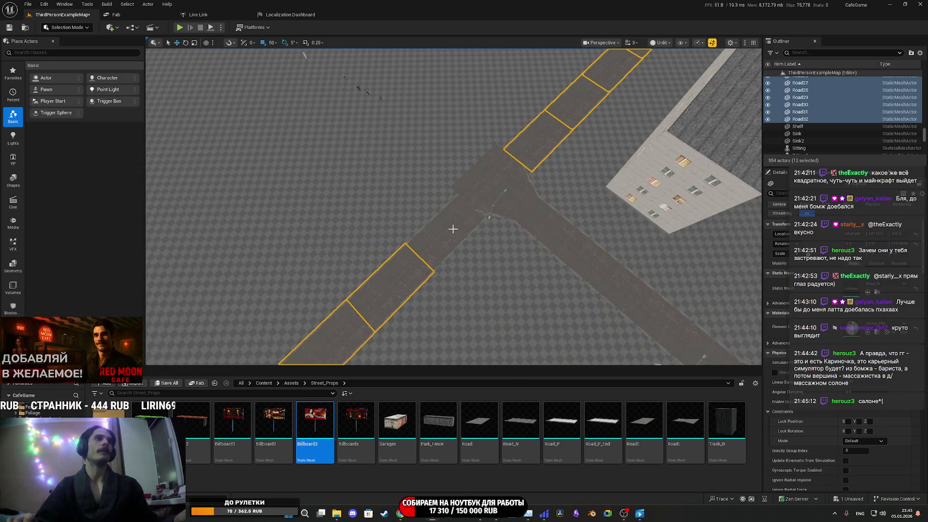
Select only Road18 and bring the road junction into a near top-down view.
{"action": "scroll", "coordinate": [436, 222], "scroll_direction": "up", "scroll_amount": 3}
{"action": "mouse_move", "coordinate": [436, 222]}
{"action": "left_mouse_down", "text": "alt"}
{"action": "mouse_move", "coordinate": [493, 234]}
{"action": "mouse_move", "coordinate": [474, 242]}
{"action": "mouse_move", "coordinate": [493, 245]}
{"action": "mouse_move", "coordinate": [503, 227]}
{"action": "mouse_move", "coordinate": [578, 233]}
{"action": "left_mouse_up", "text": "alt"}
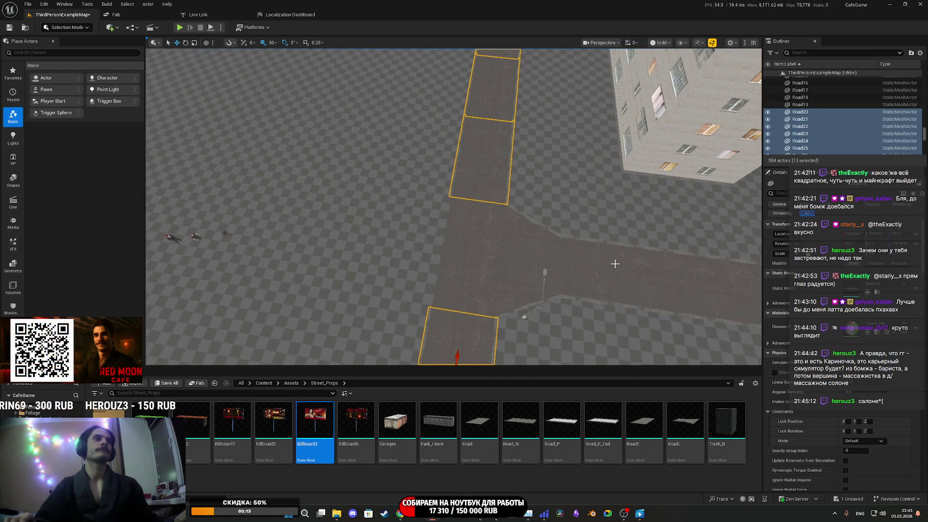
{"action": "left_click", "coordinate": [613, 263]}
{"action": "mouse_move", "coordinate": [613, 263]}
{"action": "left_mouse_down"}
{"action": "mouse_move", "coordinate": [620, 257]}
{"action": "mouse_move", "coordinate": [457, 270]}
{"action": "mouse_move", "coordinate": [464, 290]}
{"action": "mouse_move", "coordinate": [426, 309]}
{"action": "left_mouse_up"}
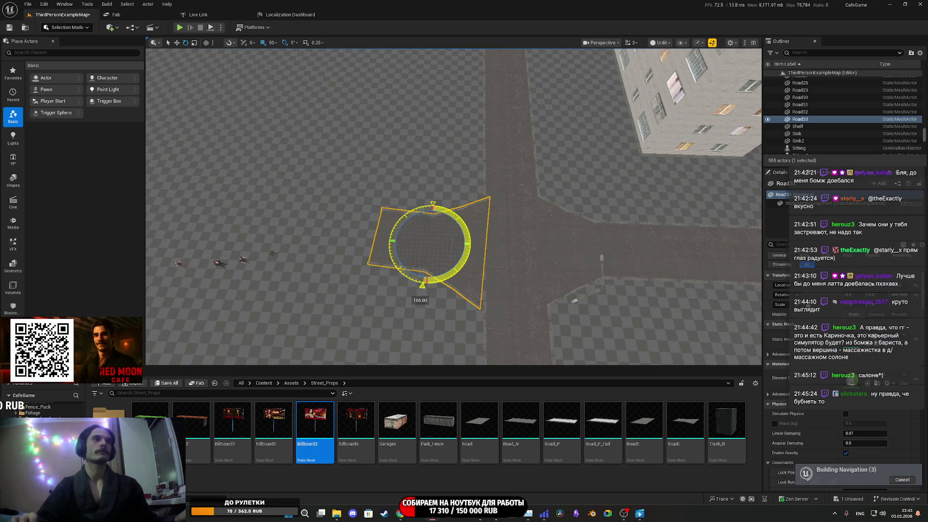
{"action": "mouse_move", "coordinate": [541, 267]}
{"action": "left_mouse_down"}
{"action": "mouse_move", "coordinate": [365, 234]}
{"action": "mouse_move", "coordinate": [324, 242]}
{"action": "left_mouse_up"}
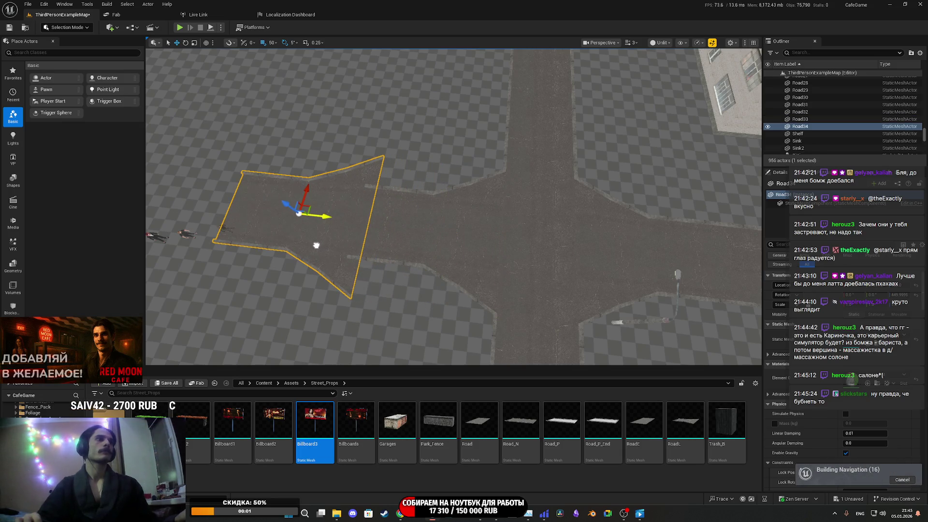
Place a Road_P_End tile in the level and pick the Road_P sidewalk tile.
{"action": "mouse_move", "coordinate": [639, 423]}
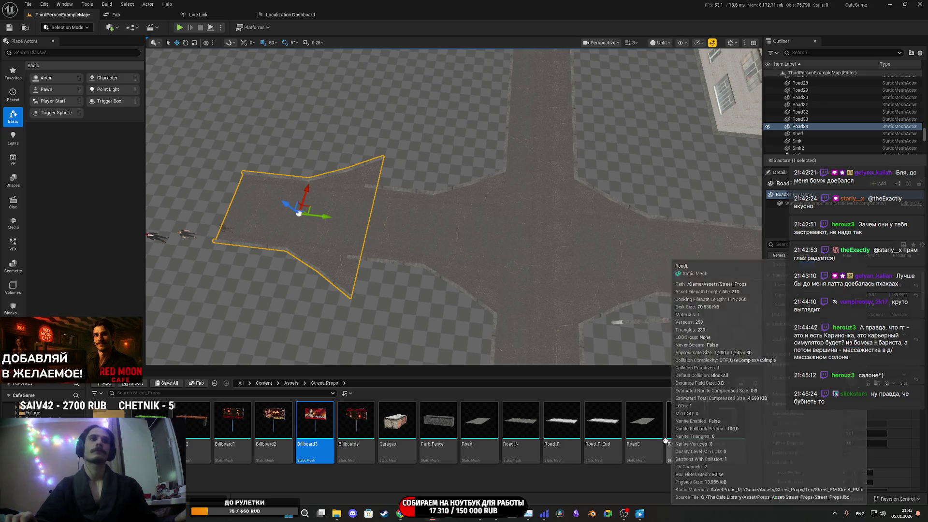
{"action": "mouse_move", "coordinate": [603, 420]}
{"action": "left_mouse_down"}
{"action": "mouse_move", "coordinate": [762, 393]}
{"action": "mouse_move", "coordinate": [865, 339]}
{"action": "left_mouse_up"}
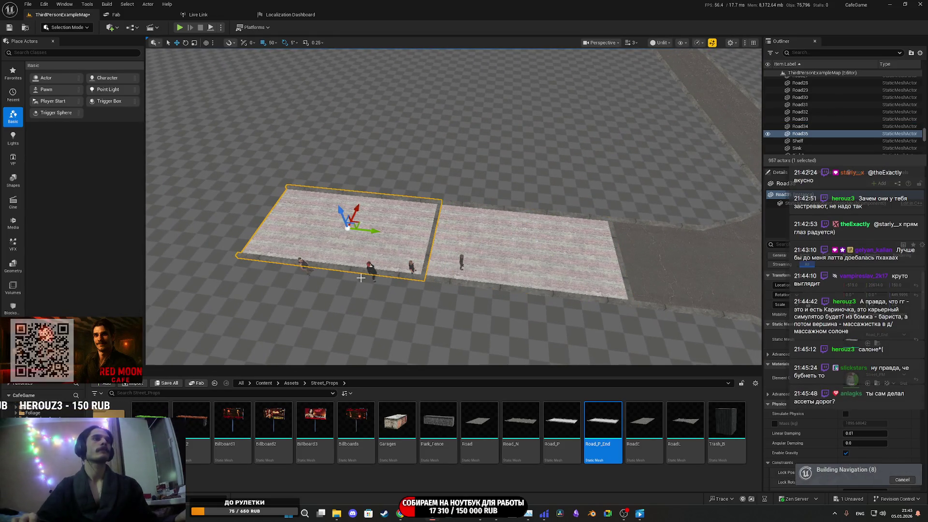
{"action": "left_click", "coordinate": [575, 423]}
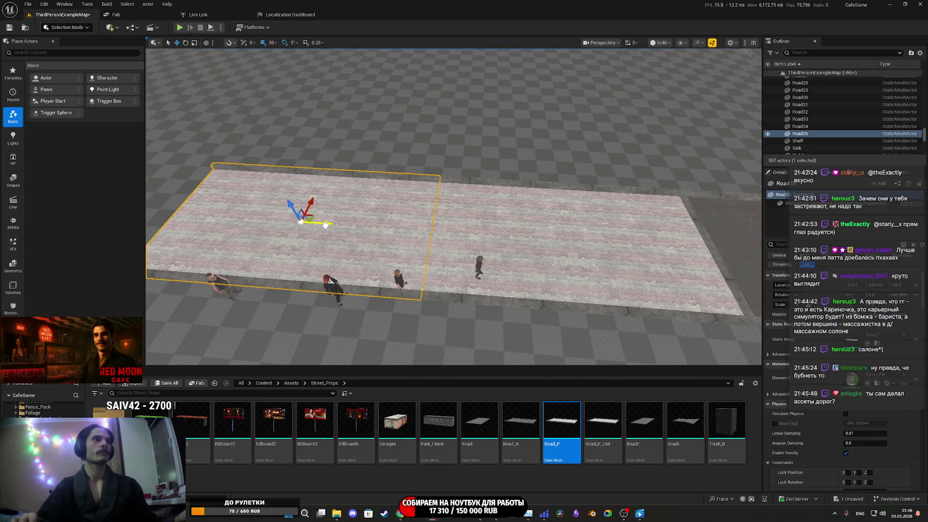
{"action": "scroll", "coordinate": [324, 224], "scroll_direction": "up", "scroll_amount": 6}
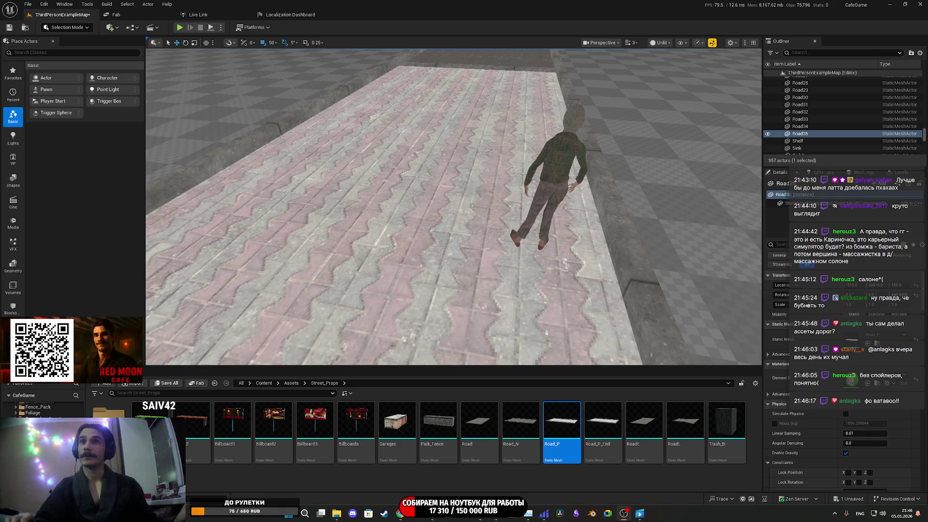
{"action": "mouse_move", "coordinate": [455, 208]}
{"action": "left_mouse_down"}
{"action": "mouse_move", "coordinate": [478, 185]}
{"action": "mouse_move", "coordinate": [549, 239]}
{"action": "left_mouse_up"}
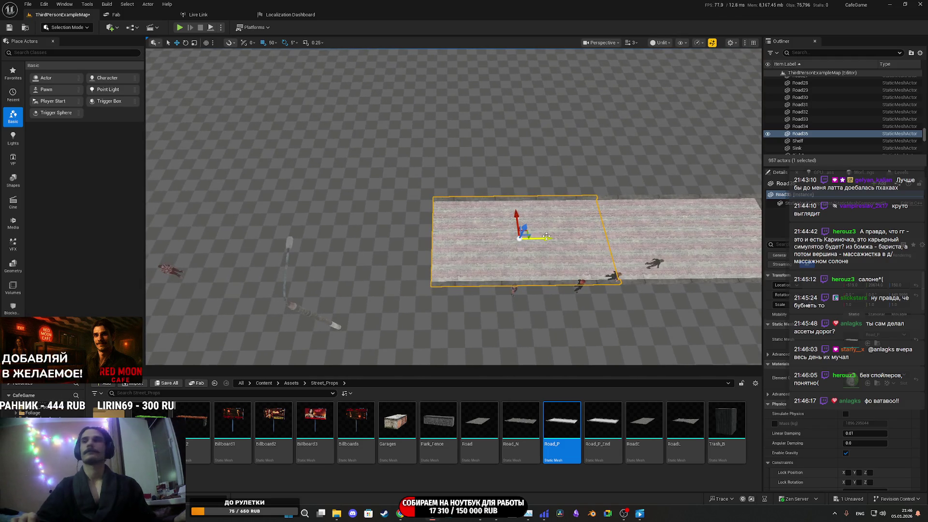
Slide the sidewalk tile into place and copy the two tiles to extend the sidewalk.
{"action": "mouse_move", "coordinate": [531, 237]}
{"action": "left_mouse_down"}
{"action": "mouse_move", "coordinate": [406, 244]}
{"action": "mouse_move", "coordinate": [338, 265]}
{"action": "left_mouse_up"}
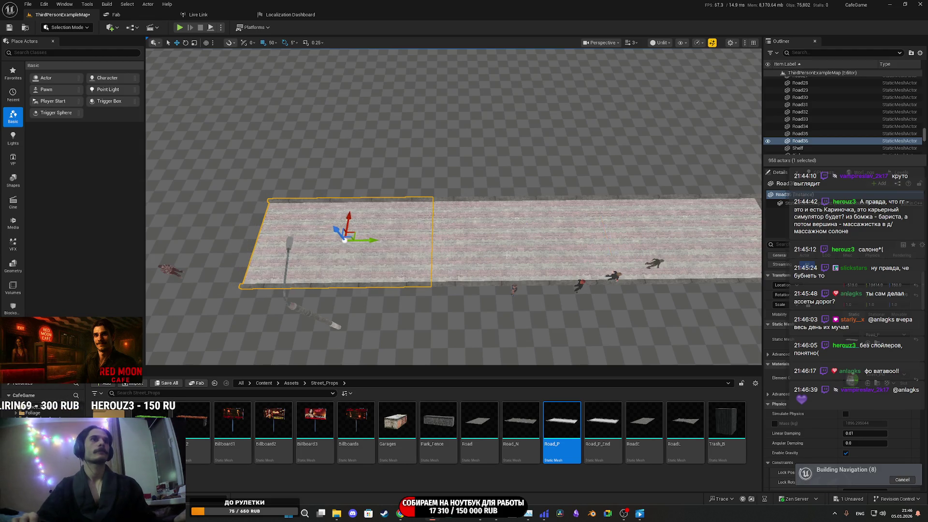
{"action": "scroll", "coordinate": [505, 254], "scroll_direction": "down", "scroll_amount": 3}
{"action": "left_click", "coordinate": [588, 250], "text": "ctrl"}
{"action": "mouse_move", "coordinate": [628, 230]}
{"action": "left_mouse_down", "text": "alt"}
{"action": "mouse_move", "coordinate": [445, 236]}
{"action": "mouse_move", "coordinate": [435, 246]}
{"action": "mouse_move", "coordinate": [483, 232]}
{"action": "mouse_move", "coordinate": [542, 242]}
{"action": "left_mouse_up", "text": "alt"}
Select four sidewalk tiles and copy them three more times to lengthen the strip.
{"action": "left_click", "coordinate": [542, 242], "text": "ctrl"}
{"action": "left_click", "coordinate": [638, 248], "text": "ctrl"}
{"action": "scroll", "coordinate": [651, 251], "scroll_direction": "down", "scroll_amount": 2}
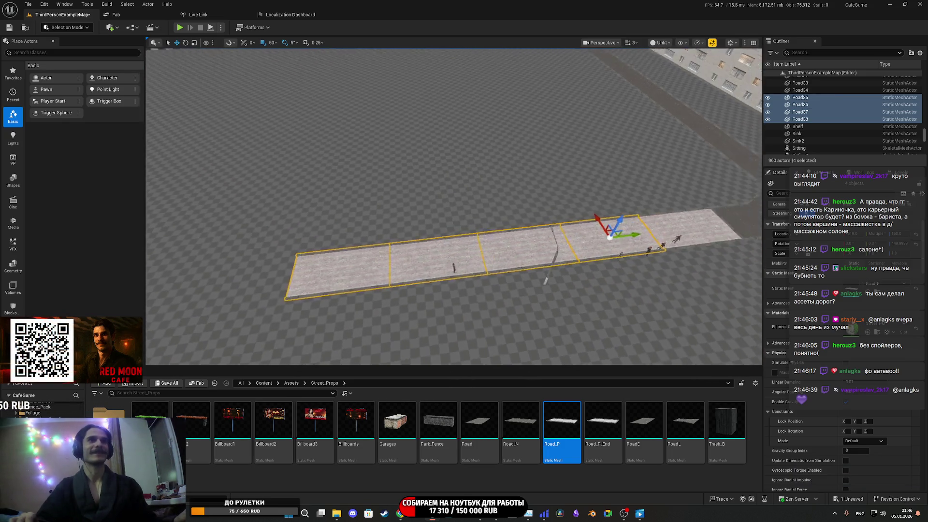
{"action": "mouse_move", "coordinate": [595, 229]}
{"action": "left_mouse_down", "text": "alt"}
{"action": "mouse_move", "coordinate": [279, 245]}
{"action": "mouse_move", "coordinate": [610, 262]}
{"action": "left_mouse_up", "text": "alt"}
{"action": "mouse_move", "coordinate": [716, 287]}
{"action": "left_mouse_down", "text": "alt"}
{"action": "mouse_move", "coordinate": [415, 277]}
{"action": "mouse_move", "coordinate": [488, 285]}
{"action": "left_mouse_up", "text": "alt"}
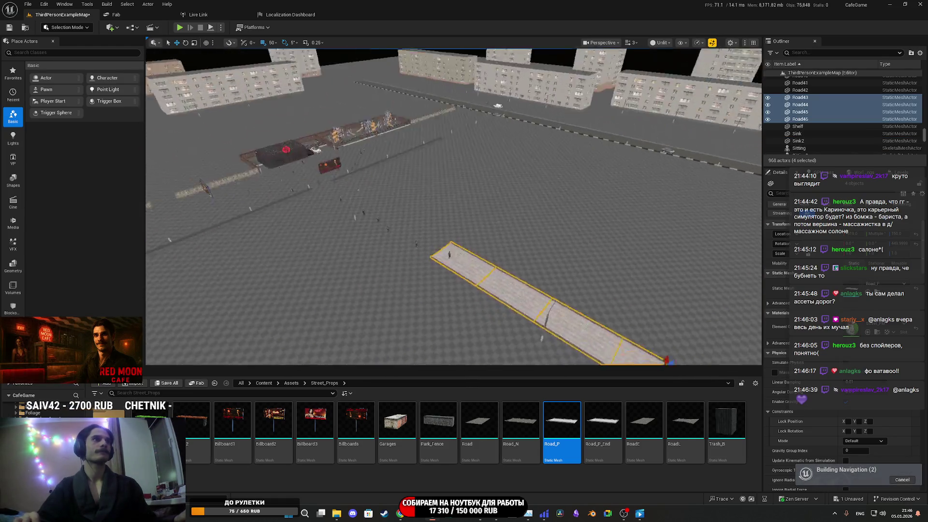
{"action": "left_click_drag", "start_coordinate": [615, 263], "coordinate": [404, 276], "text": "alt"}
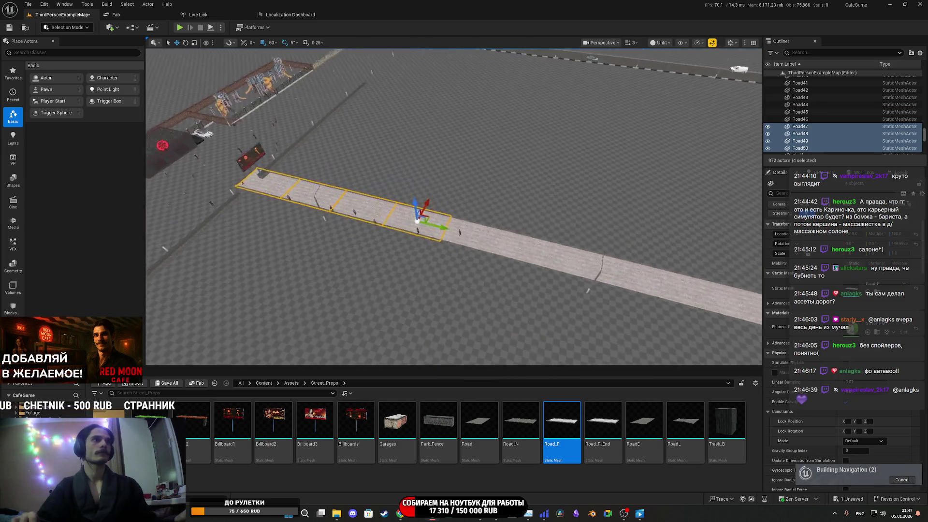
Frame the selected sidewalk tiles to check the finished strip.
{"action": "scroll", "coordinate": [453, 207], "scroll_direction": "up", "scroll_amount": 3}
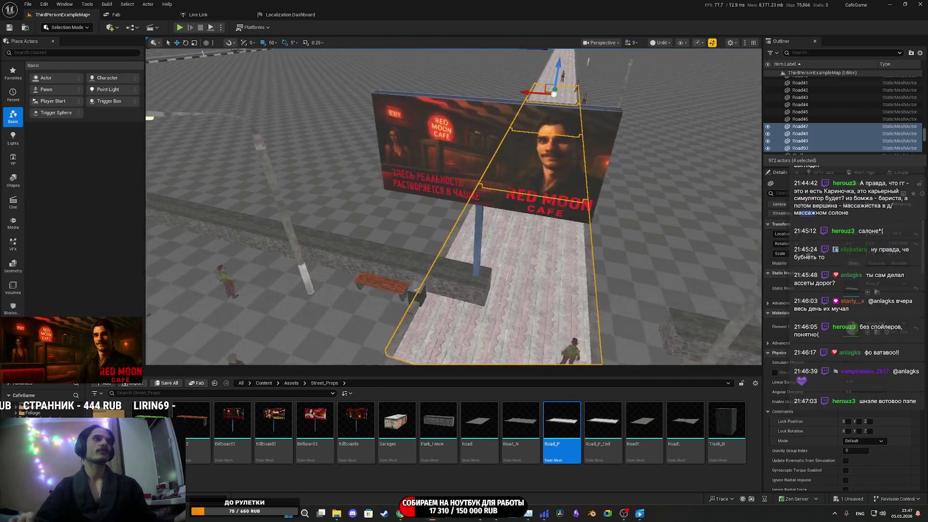
{"action": "scroll", "coordinate": [453, 207], "scroll_direction": "up", "scroll_amount": 3}
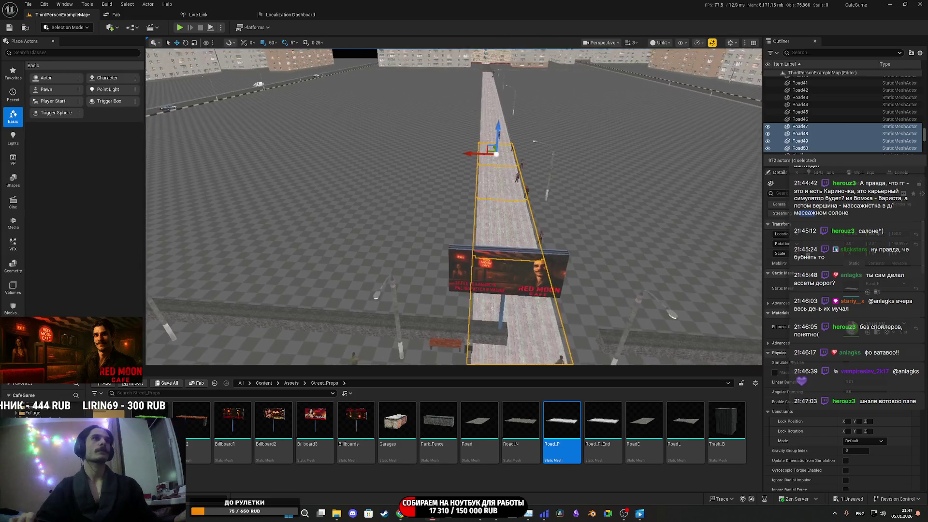
{"action": "scroll", "coordinate": [453, 207], "scroll_direction": "up", "scroll_amount": 5}
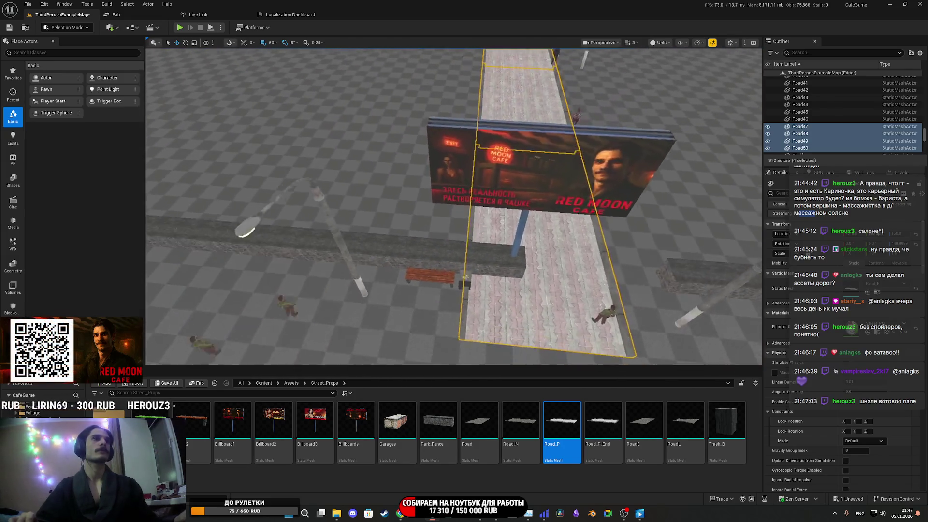
{"action": "scroll", "coordinate": [453, 206], "scroll_direction": "down", "scroll_amount": 10}
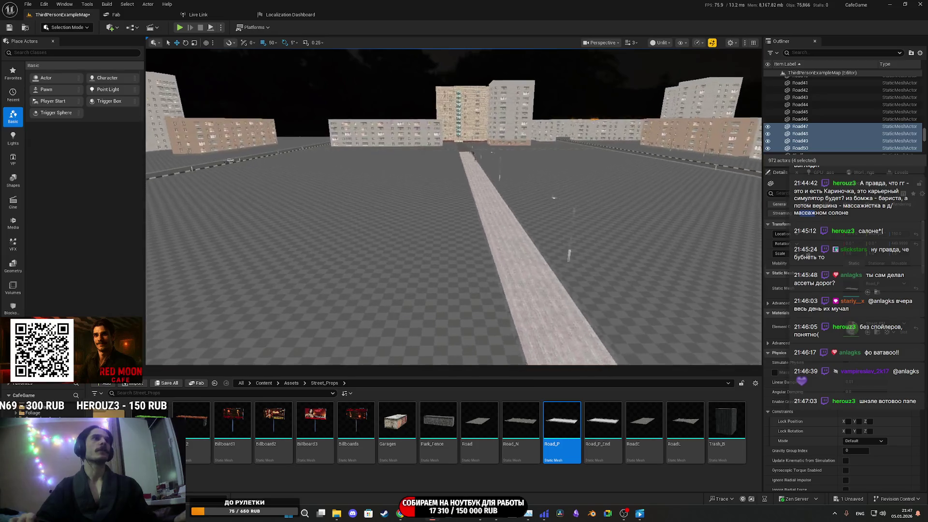
{"action": "key", "text": "f"}
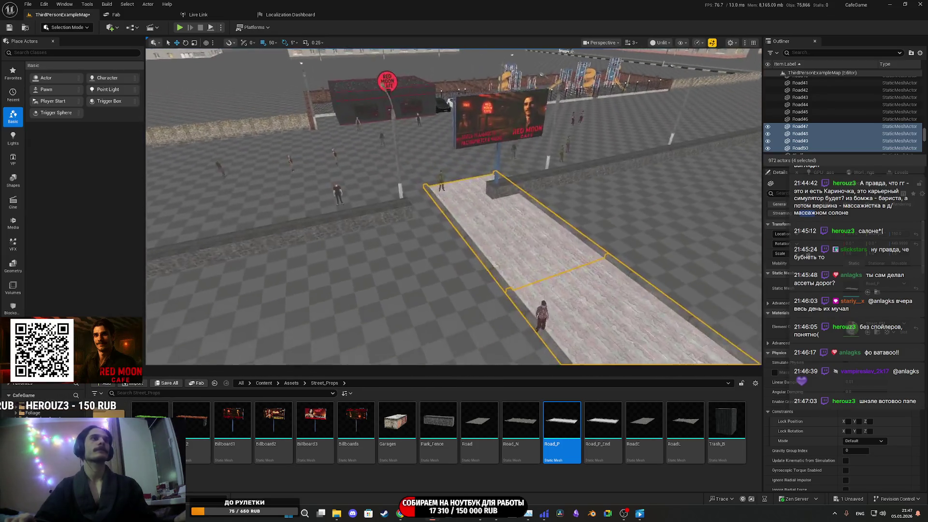
{"action": "scroll", "coordinate": [453, 207], "scroll_direction": "down", "scroll_amount": 5}
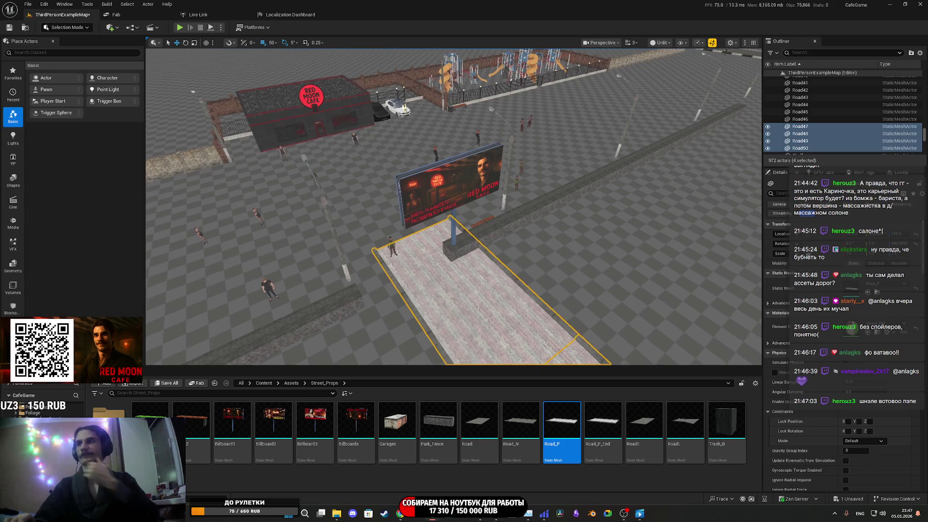
{"action": "scroll", "coordinate": [408, 290], "scroll_direction": "up", "scroll_amount": 2}
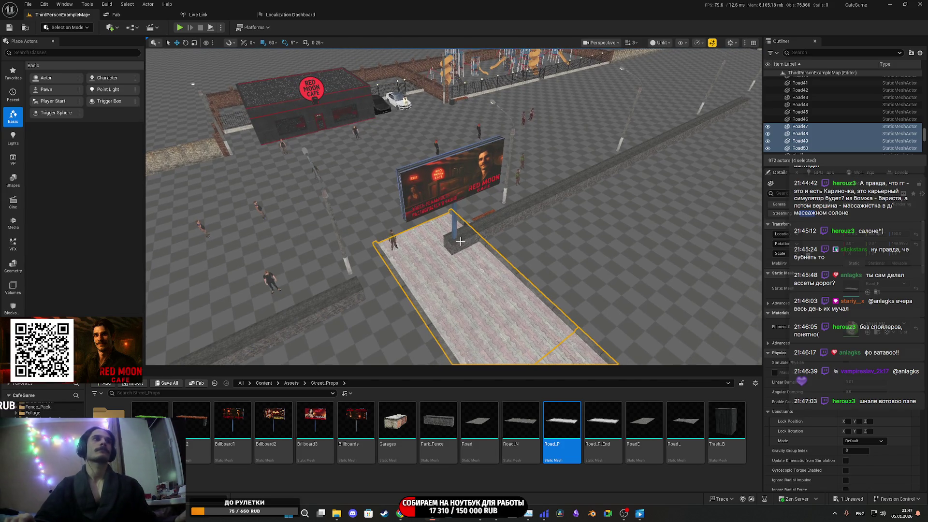
Multi-select six fence blocks starting beside the billboard and frame them.
{"action": "left_click", "coordinate": [460, 241]}
{"action": "scroll", "coordinate": [506, 216], "scroll_direction": "up", "scroll_amount": 3}
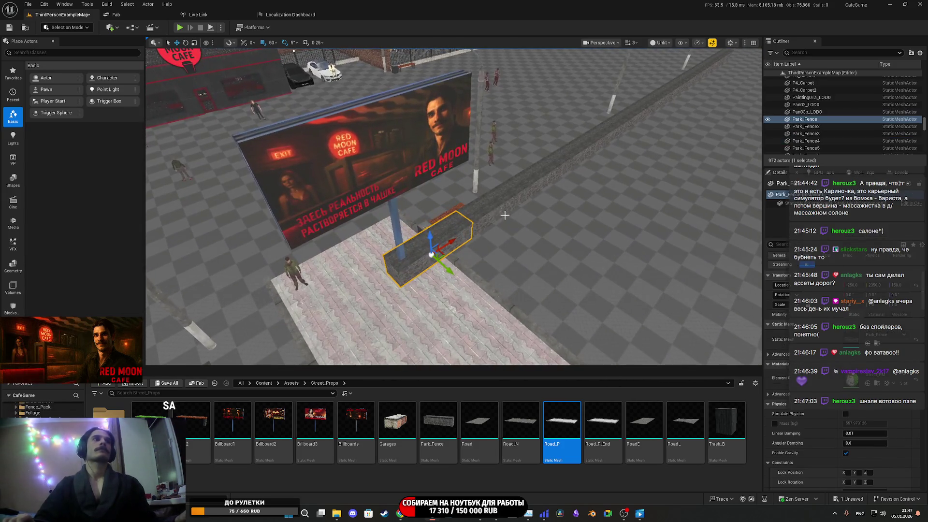
{"action": "scroll", "coordinate": [506, 216], "scroll_direction": "down", "scroll_amount": 3}
{"action": "left_click", "coordinate": [493, 213], "text": "ctrl"}
{"action": "left_click", "coordinate": [537, 179], "text": "ctrl"}
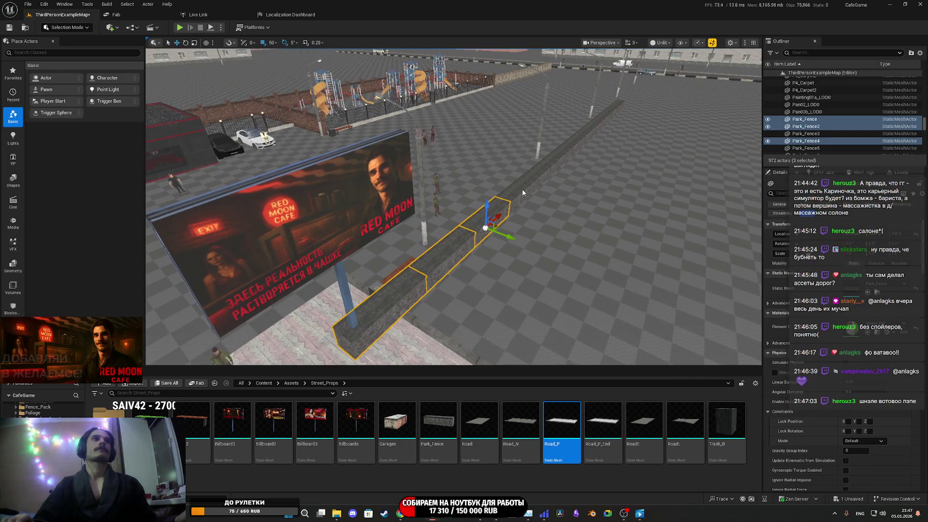
{"action": "left_click", "coordinate": [556, 161], "text": "ctrl"}
{"action": "left_click", "coordinate": [578, 141], "text": "ctrl"}
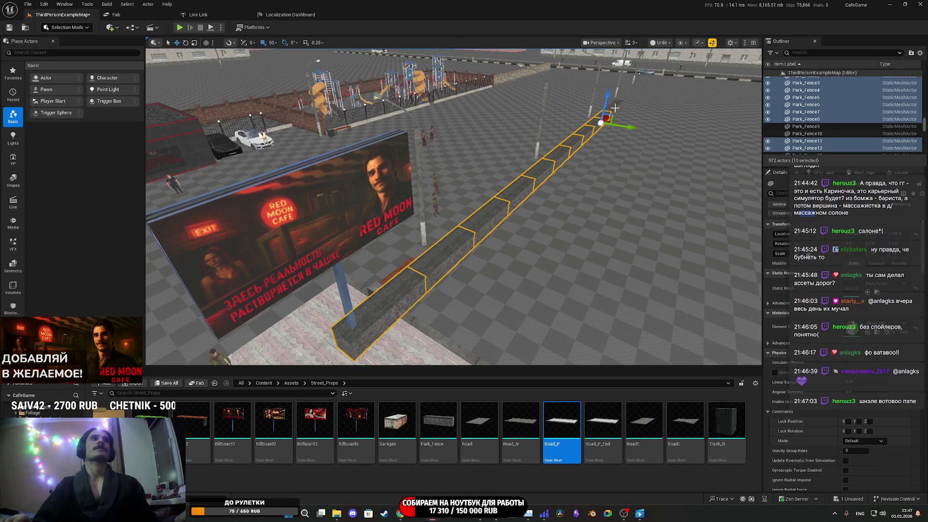
{"action": "left_click", "coordinate": [618, 102], "text": "ctrl"}
{"action": "key", "text": "f"}
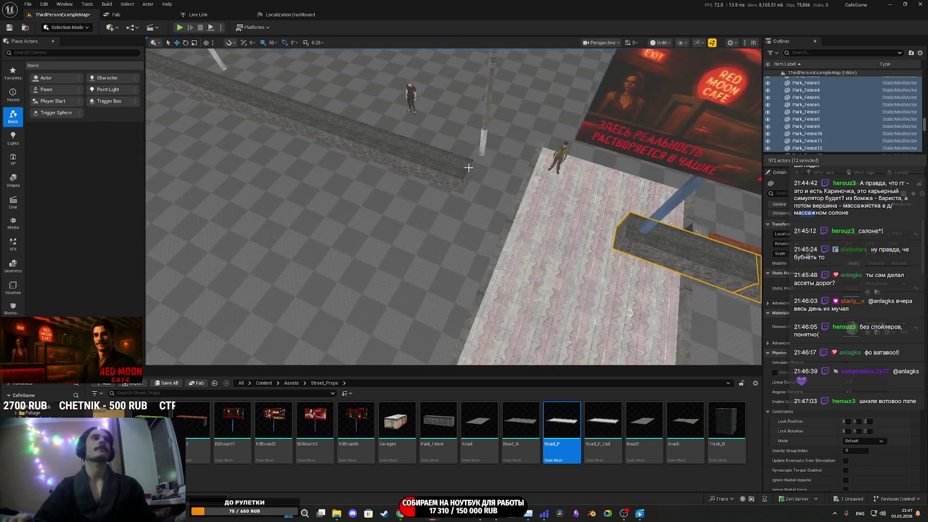
Add the remaining fence segments near the cafe to the selection.
{"action": "left_click_drag", "start_coordinate": [496, 226], "coordinate": [513, 213]}
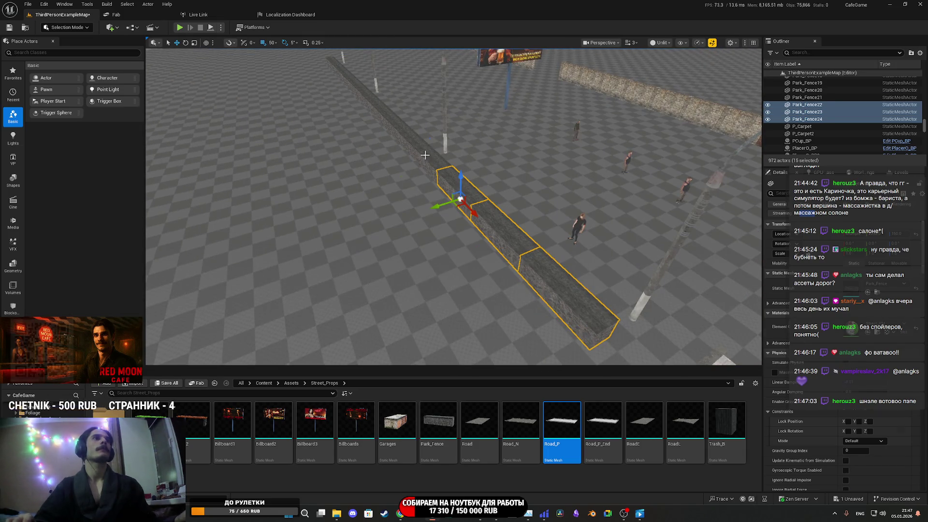
{"action": "left_click", "coordinate": [365, 96], "text": "ctrl"}
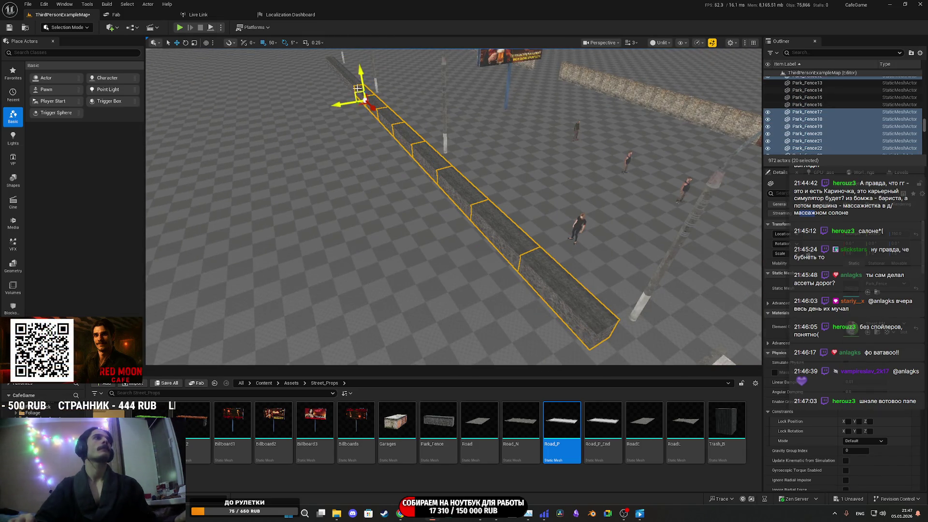
{"action": "left_click_drag", "start_coordinate": [330, 62], "coordinate": [427, 193]}
{"action": "left_click", "coordinate": [423, 193], "text": "ctrl"}
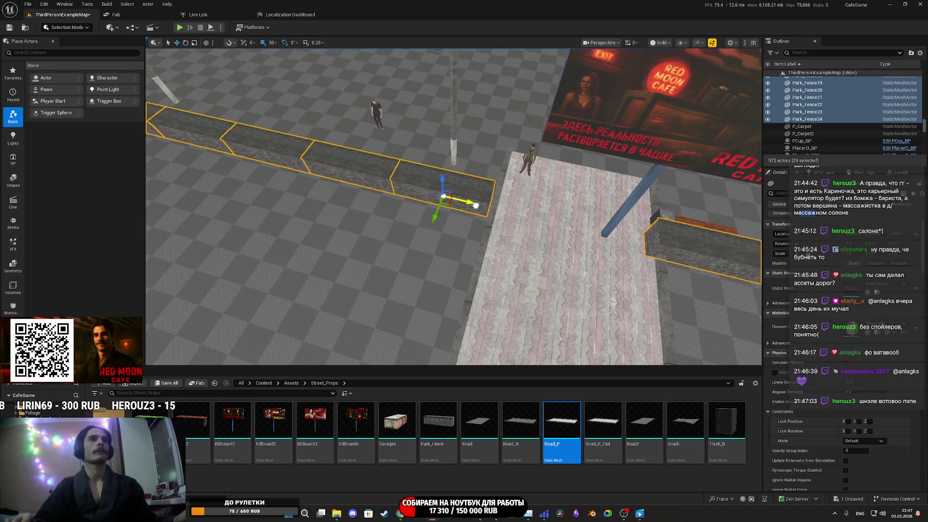
Shift the selected fence blocks sideways along X.
{"action": "mouse_move", "coordinate": [482, 205]}
{"action": "left_mouse_down"}
{"action": "mouse_move", "coordinate": [331, 191]}
{"action": "mouse_move", "coordinate": [348, 109]}
{"action": "left_mouse_up"}
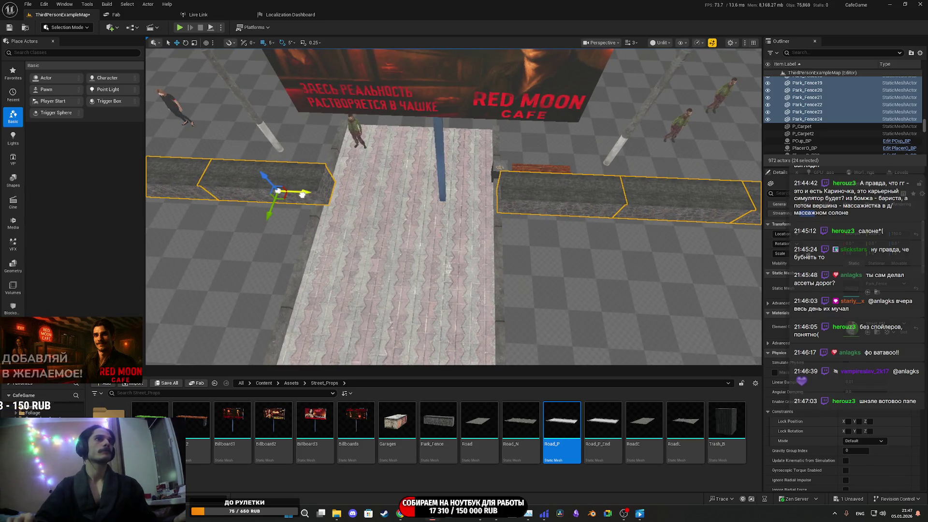
{"action": "mouse_move", "coordinate": [296, 201]}
{"action": "left_mouse_down"}
{"action": "mouse_move", "coordinate": [271, 143]}
{"action": "mouse_move", "coordinate": [315, 205]}
{"action": "left_mouse_up"}
{"action": "left_click_drag", "start_coordinate": [430, 186], "coordinate": [419, 196]}
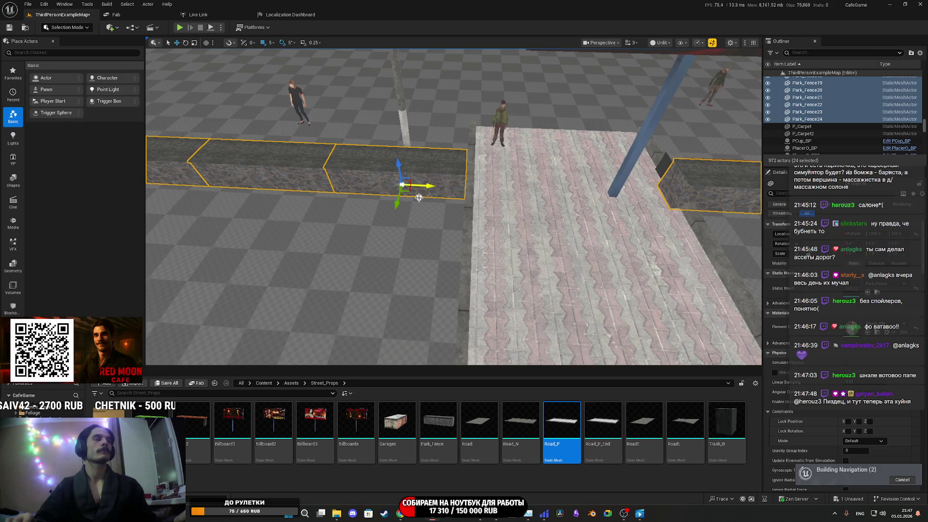
{"action": "scroll", "coordinate": [419, 197], "scroll_direction": "down", "scroll_amount": 10}
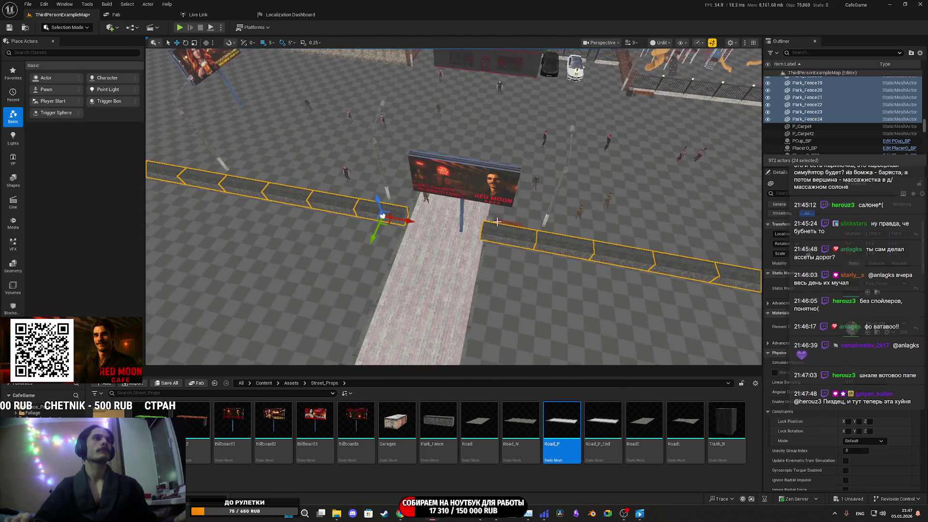
{"action": "left_click_drag", "start_coordinate": [493, 219], "coordinate": [513, 248]}
Select Park_Fence9 and Park_Fence10.
{"action": "left_click", "coordinate": [412, 282]}
{"action": "left_click_drag", "start_coordinate": [411, 282], "coordinate": [567, 199]}
{"action": "left_click", "coordinate": [559, 206], "text": "ctrl"}
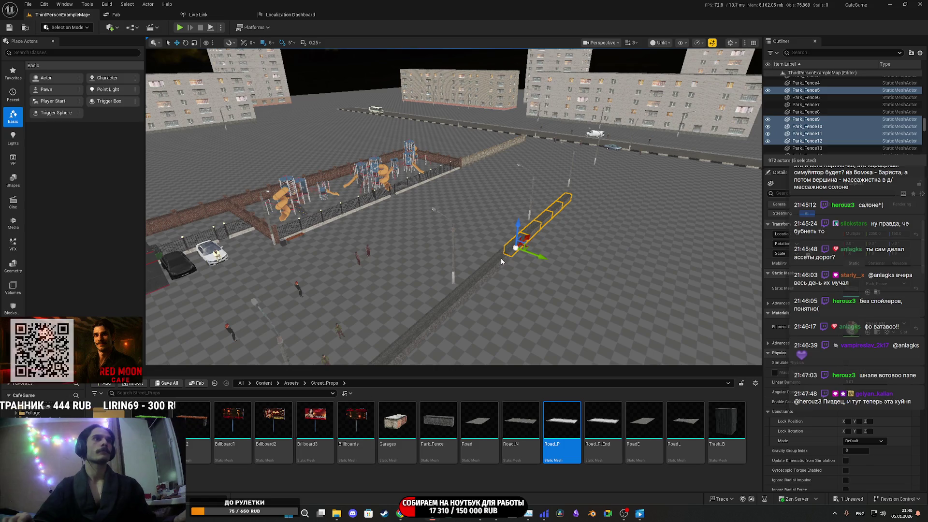
Add Park_Fence3 and one more fence piece, then pick the Red Moon Cafe billboard.
{"action": "left_click_drag", "start_coordinate": [501, 261], "coordinate": [605, 215]}
{"action": "left_click", "coordinate": [607, 213], "text": "ctrl"}
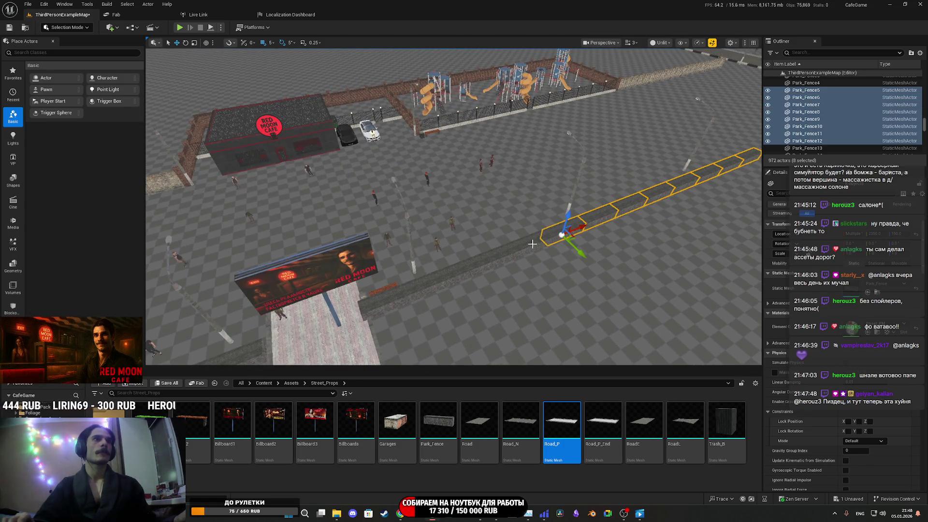
{"action": "left_click", "coordinate": [495, 257], "text": "ctrl"}
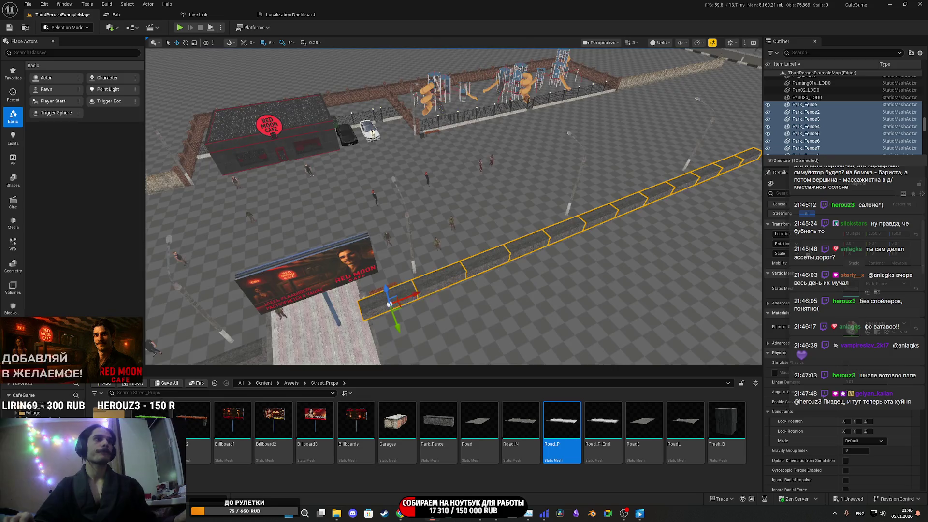
{"action": "scroll", "coordinate": [436, 292], "scroll_direction": "up", "scroll_amount": 10}
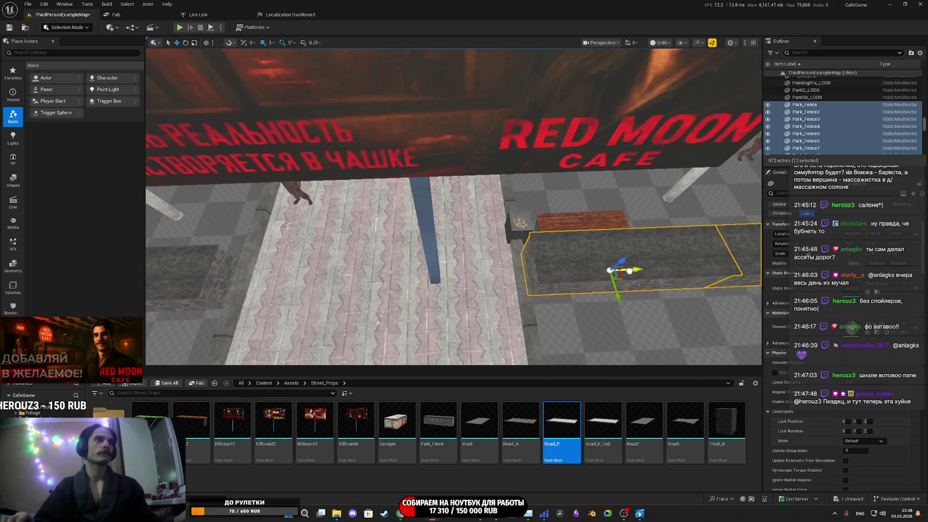
{"action": "scroll", "coordinate": [632, 270], "scroll_direction": "up", "scroll_amount": 8}
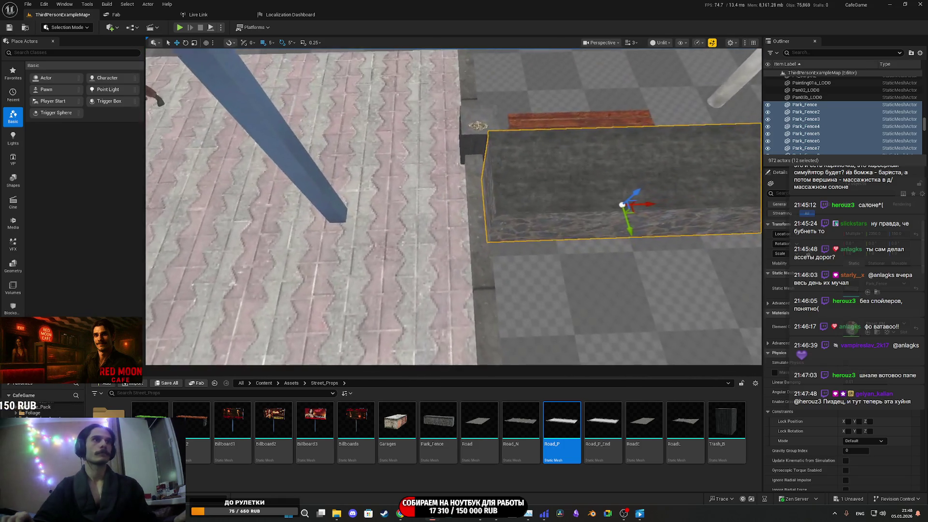
{"action": "mouse_move", "coordinate": [453, 207]}
{"action": "left_mouse_down"}
{"action": "mouse_move", "coordinate": [445, 232]}
{"action": "mouse_move", "coordinate": [396, 275]}
{"action": "mouse_move", "coordinate": [387, 261]}
{"action": "mouse_move", "coordinate": [629, 271]}
{"action": "left_mouse_up"}
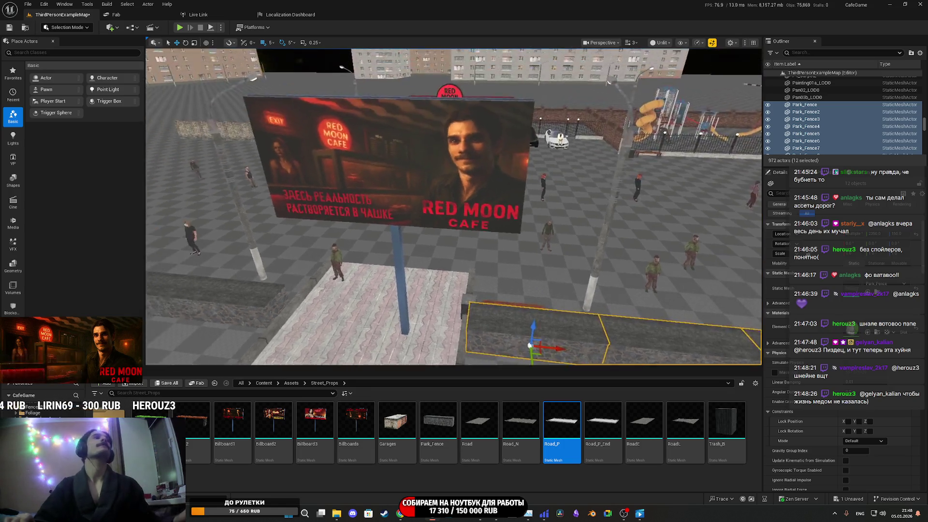
{"action": "left_click", "coordinate": [408, 147]}
Move the billboard rightward, select the trash can and bench, and start a playtest.
{"action": "left_click_drag", "start_coordinate": [414, 282], "coordinate": [535, 285]}
{"action": "scroll", "coordinate": [534, 286], "scroll_direction": "up", "scroll_amount": 5}
{"action": "left_click", "coordinate": [482, 311]}
{"action": "left_click", "coordinate": [484, 260], "text": "ctrl"}
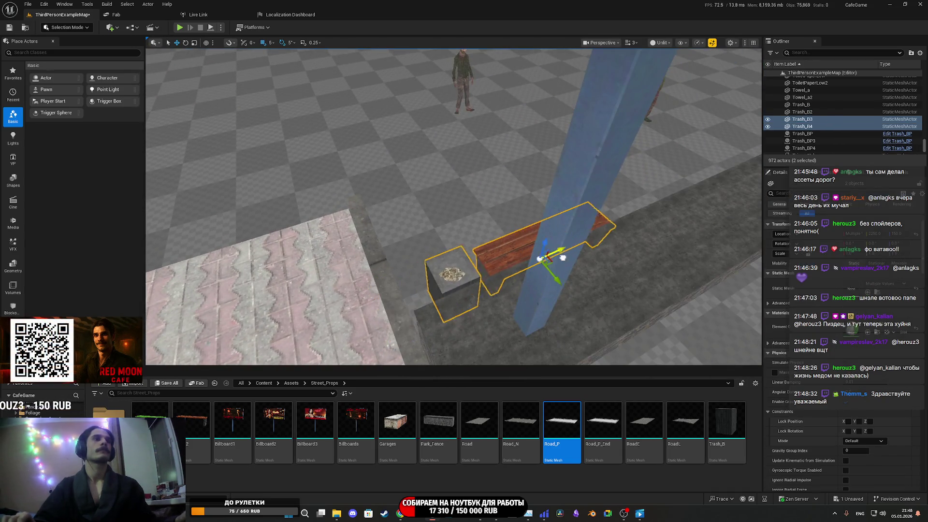
{"action": "scroll", "coordinate": [453, 206], "scroll_direction": "down", "scroll_amount": 10}
{"action": "left_click_drag", "start_coordinate": [309, 58], "coordinate": [255, 56]}
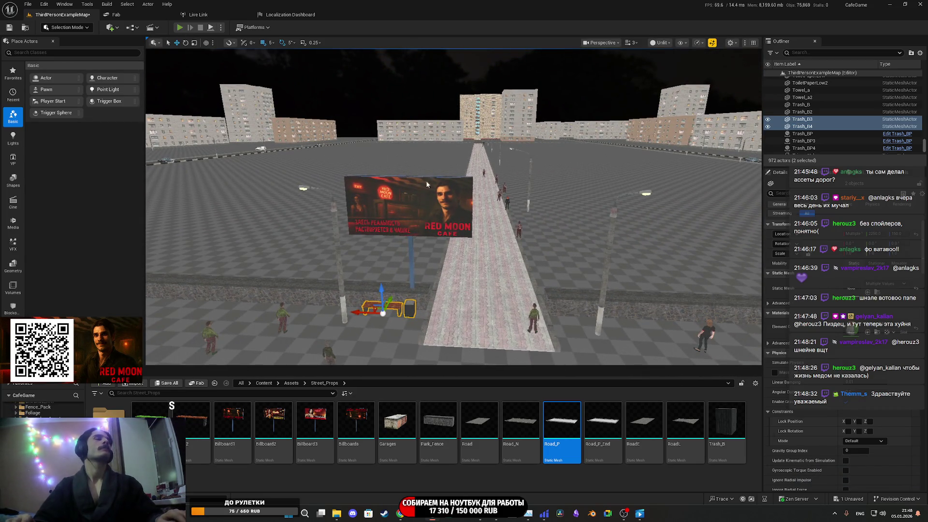
{"action": "key", "text": "alt+p"}
{"action": "key", "text": "F11"}
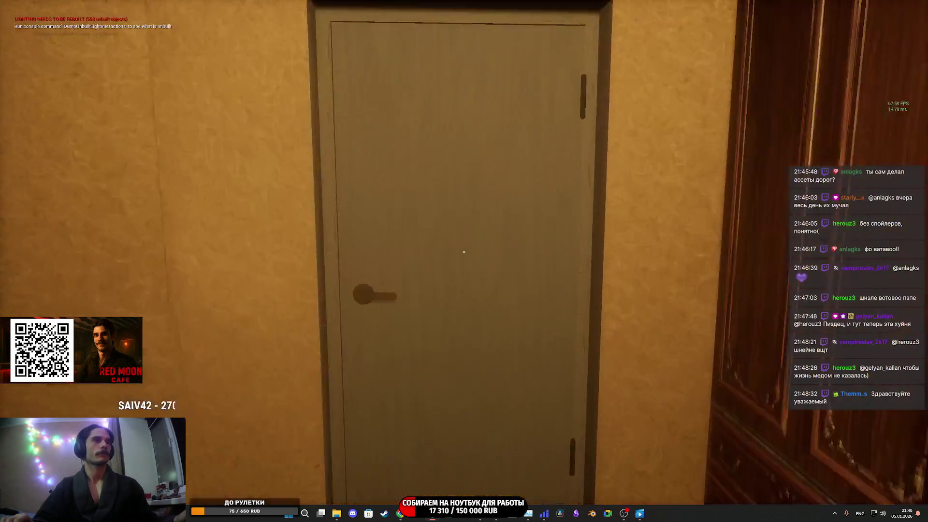
Walk through the apartment room and dark hallway, then open the door.
{"action": "key", "text": "w"}
{"action": "key", "text": "w"}
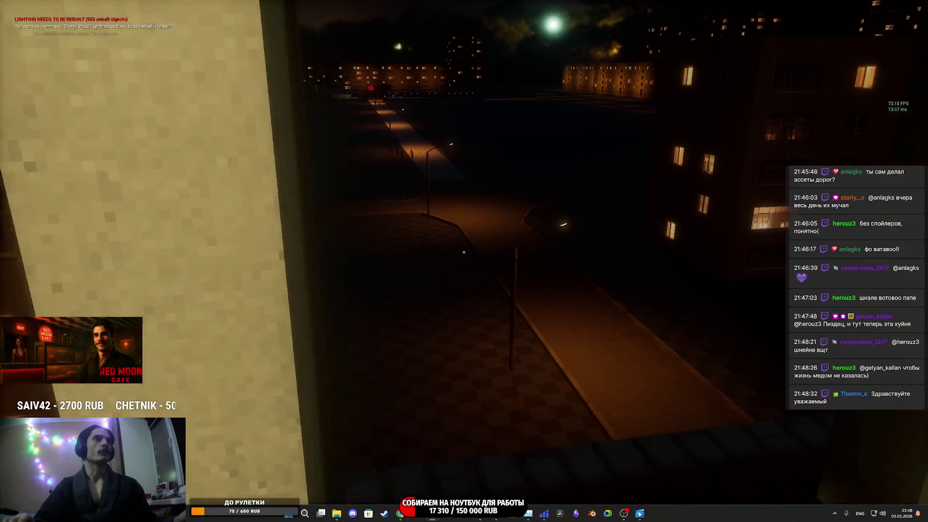
{"action": "key", "text": "w"}
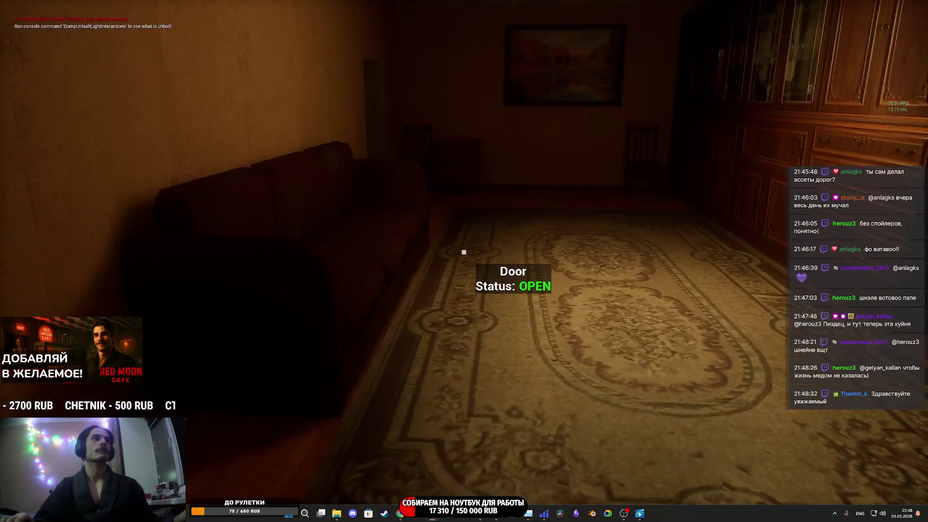
{"action": "key", "text": "w"}
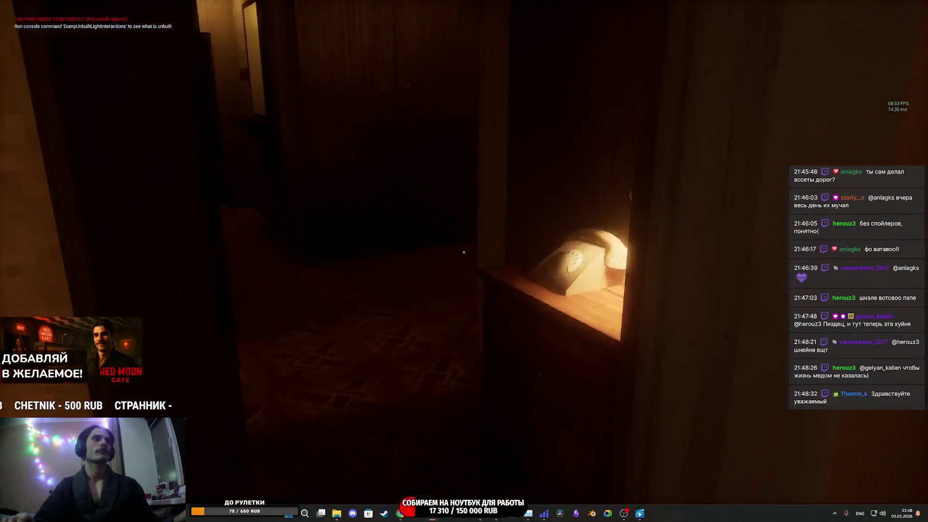
{"action": "key", "text": "w"}
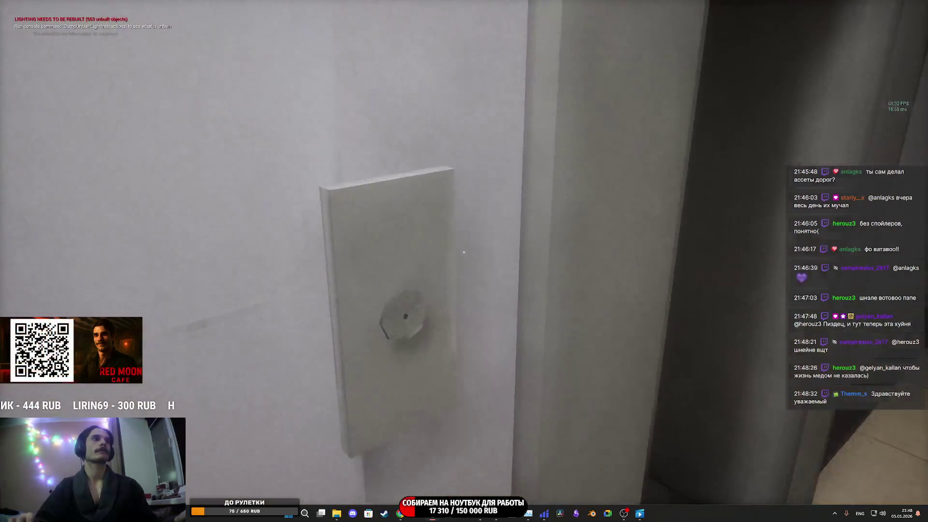
{"action": "key", "text": "w"}
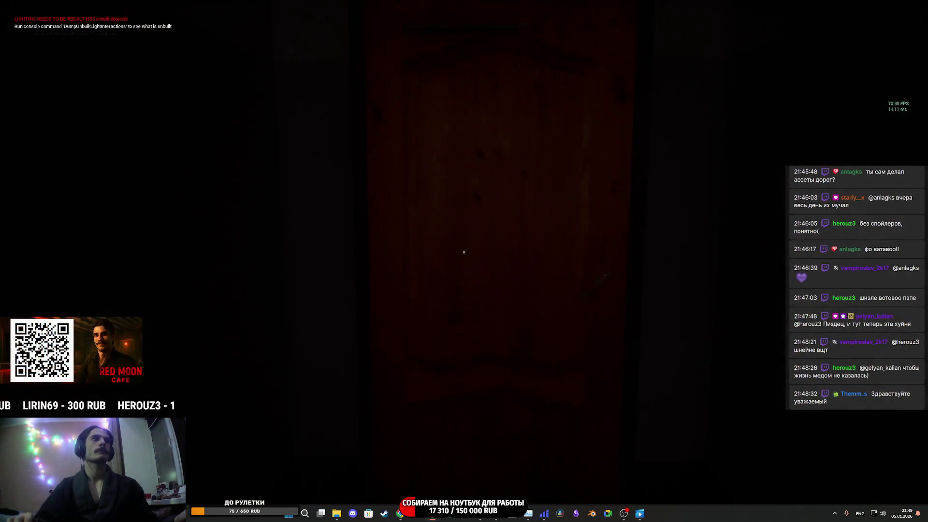
{"action": "key", "text": "e"}
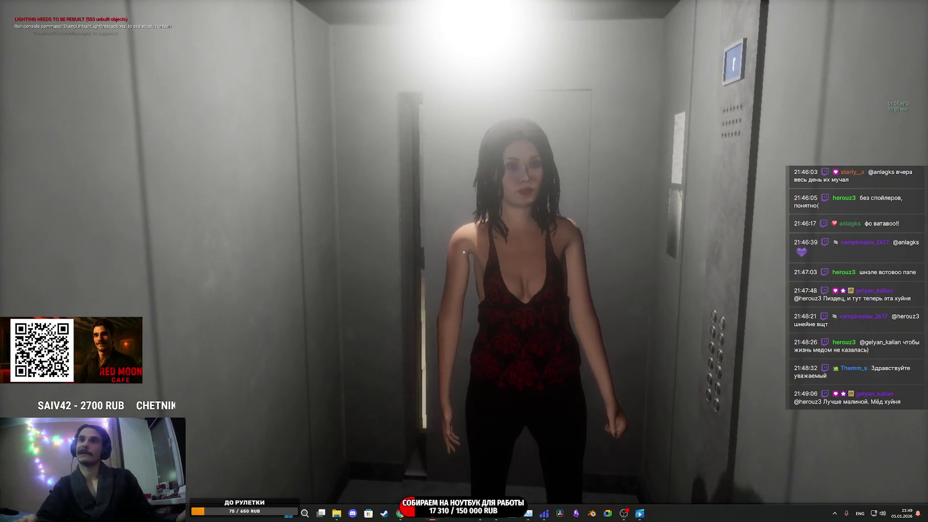
Leave the elevator, walk the corridor, and exit through the entrance door to the street.
{"action": "key", "text": "w"}
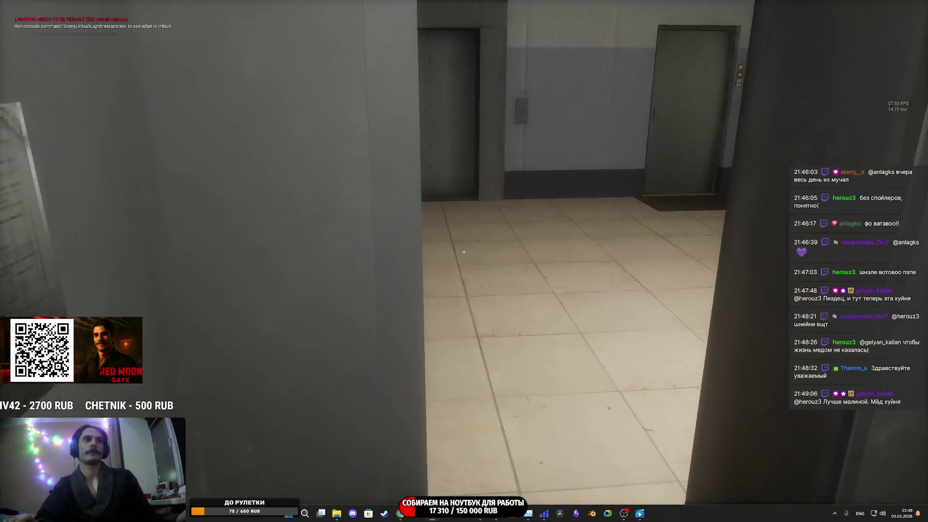
{"action": "key", "text": "w"}
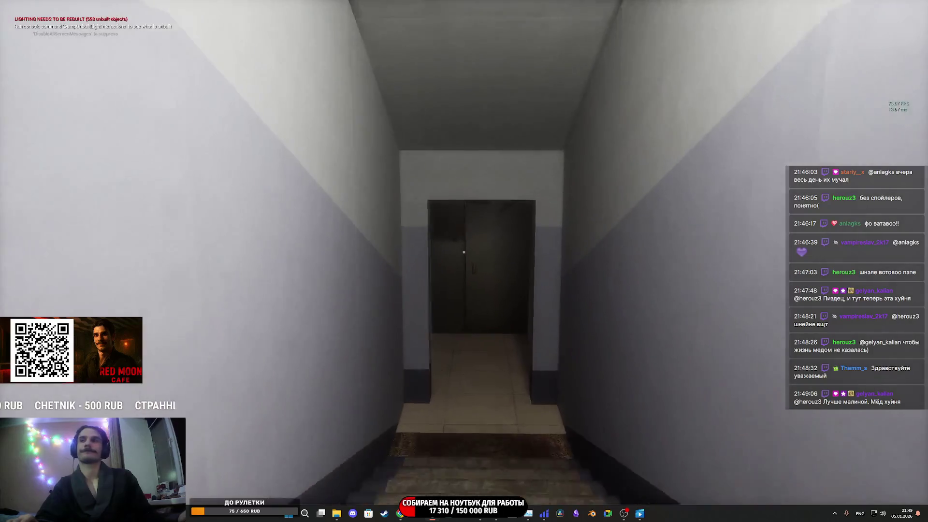
{"action": "key", "text": "w"}
{"action": "key", "text": "e"}
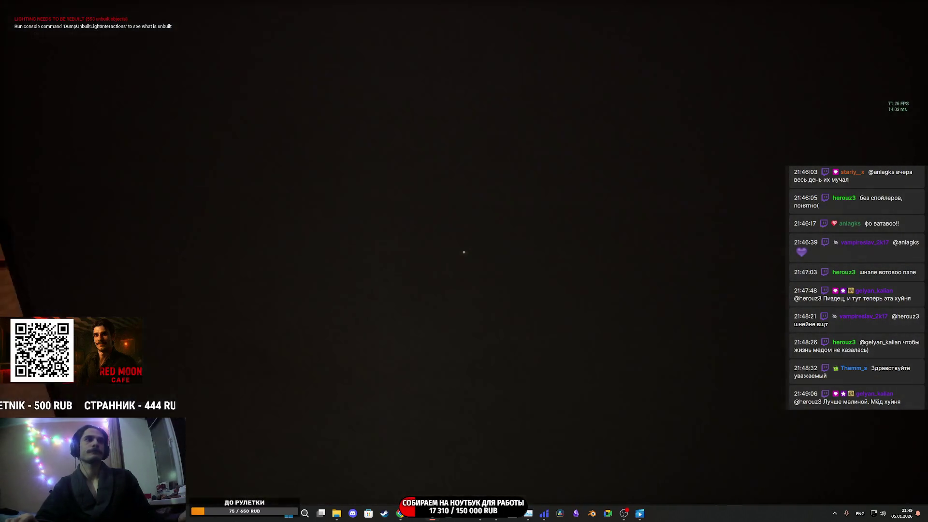
Walk the night street past the streetlight and curb to the apartment blocks.
{"action": "key", "text": "w"}
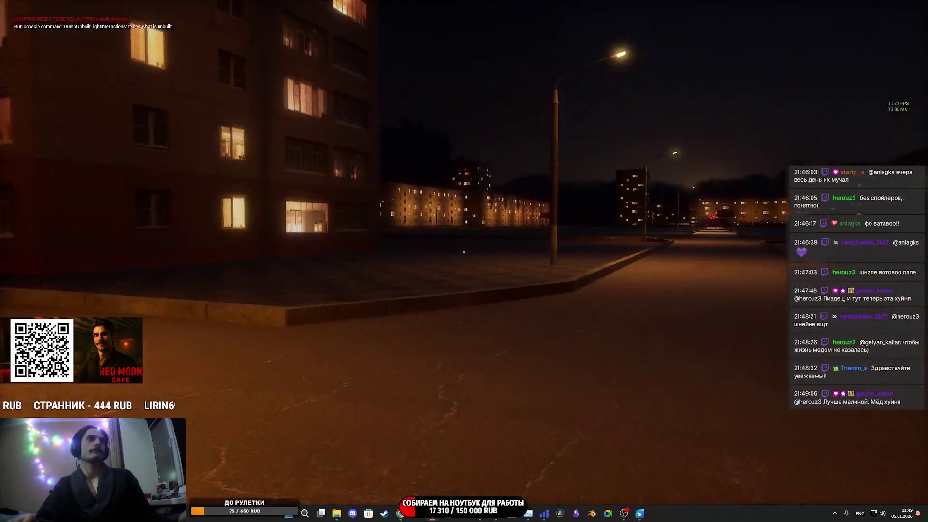
{"action": "key", "text": "w"}
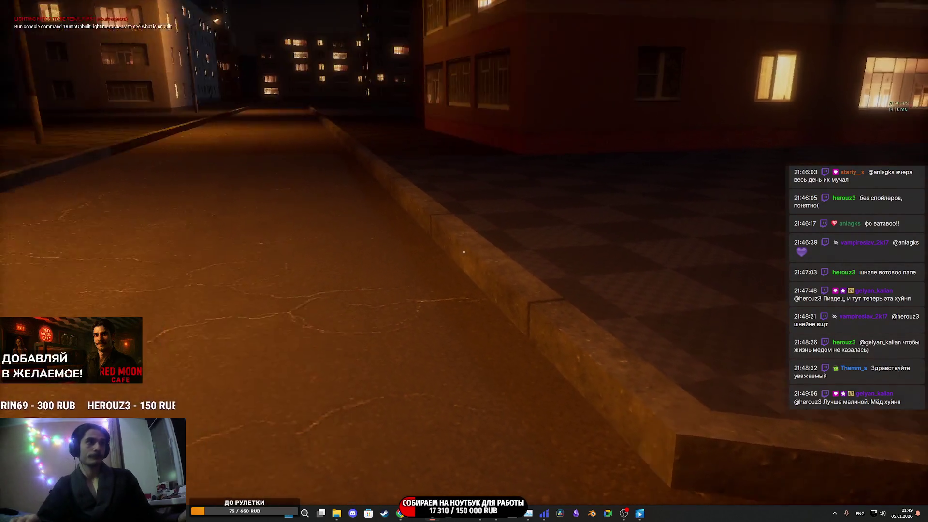
{"action": "key", "text": "w"}
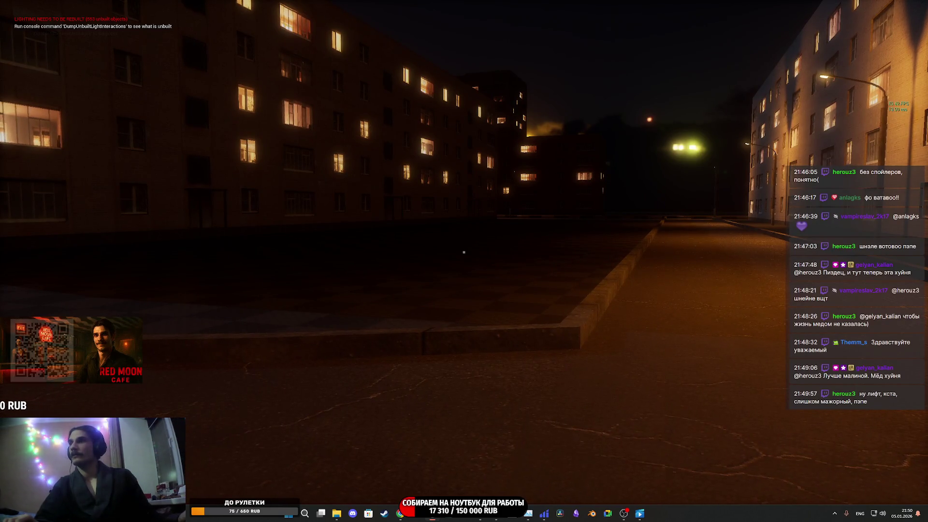
{"action": "key", "text": "w"}
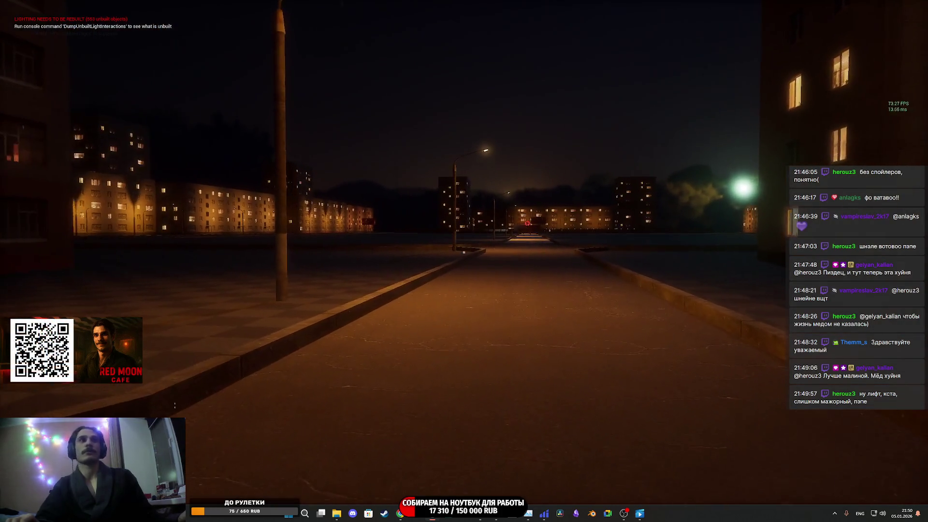
{"action": "key", "text": "w"}
{"action": "key", "text": "w"}
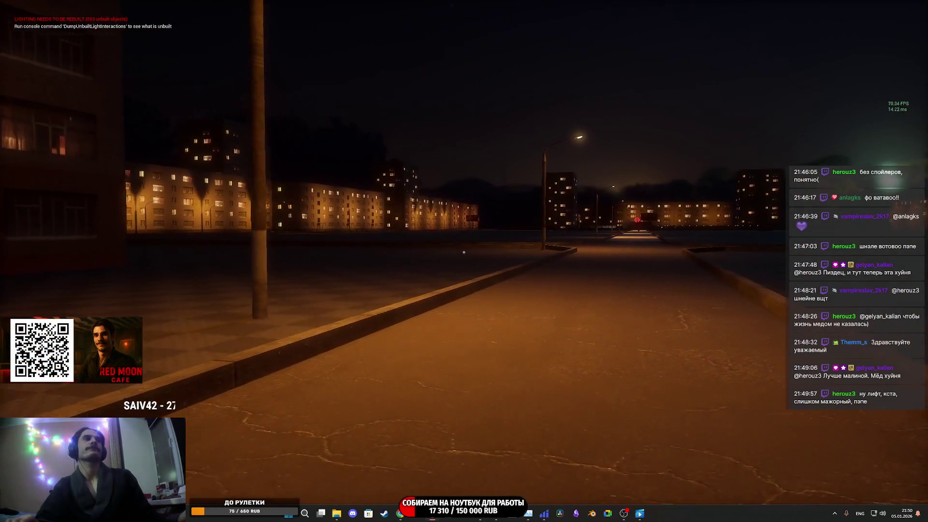
{"action": "key", "text": "w"}
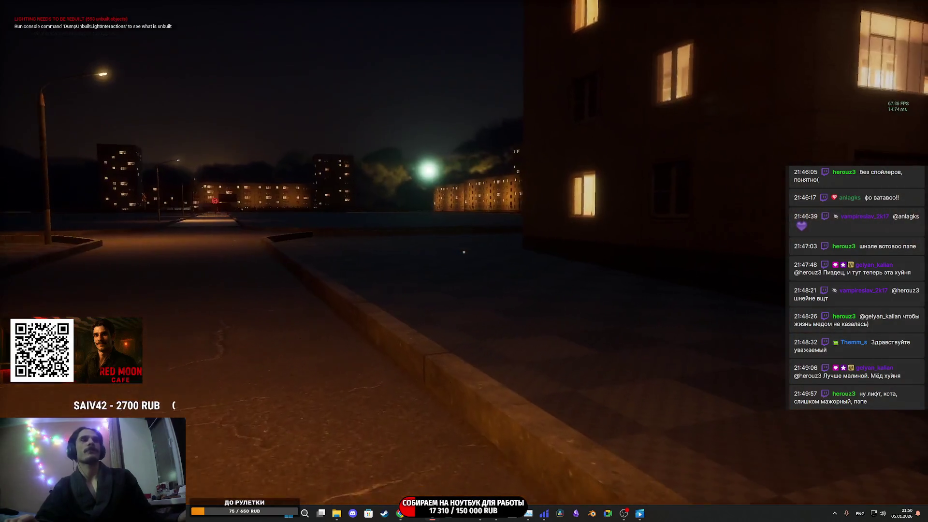
{"action": "key", "text": "w"}
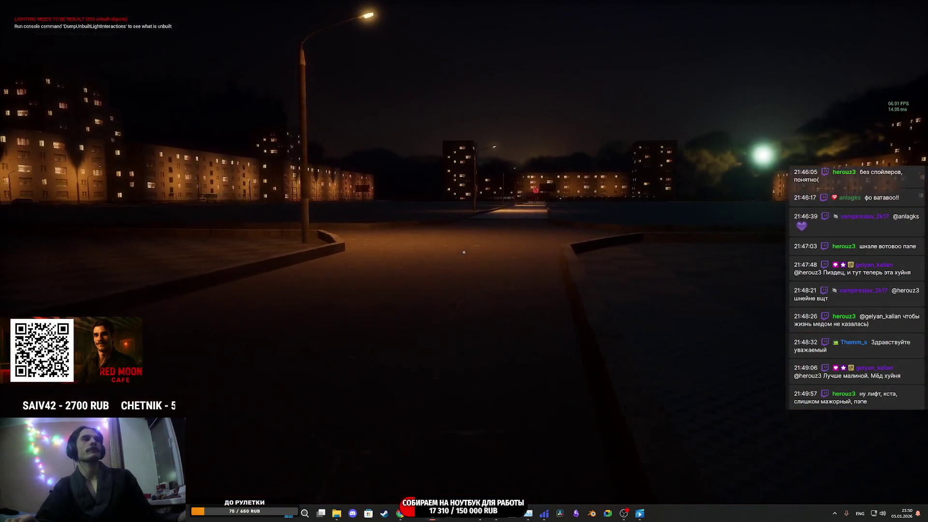
{"action": "key", "text": "w"}
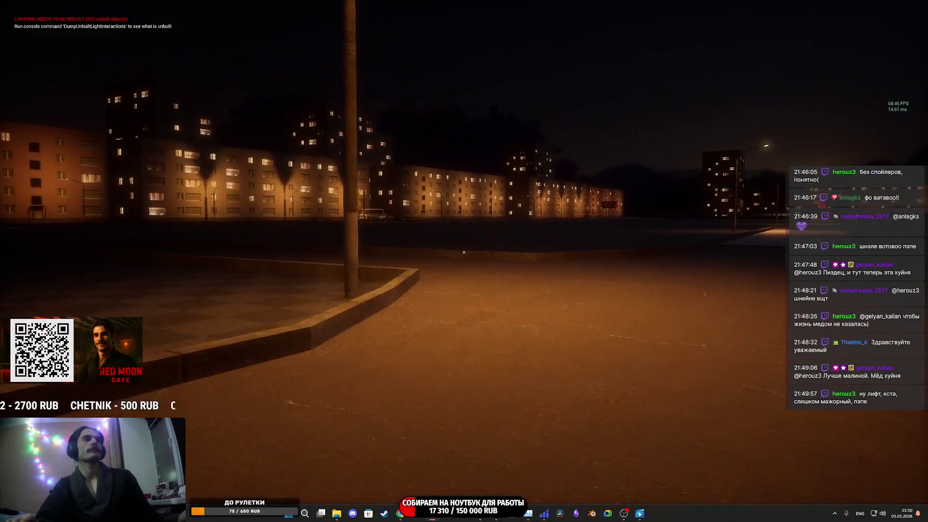
{"action": "key", "text": "w"}
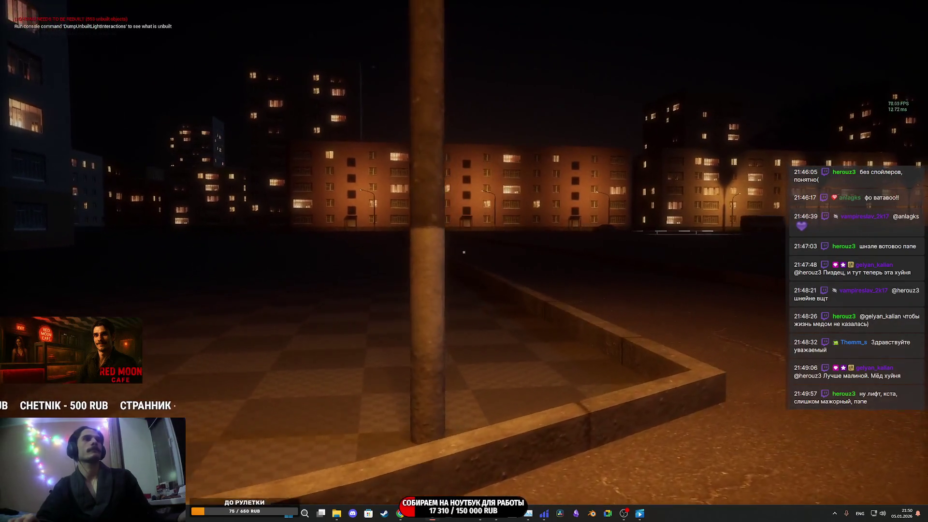
{"action": "key", "text": "w"}
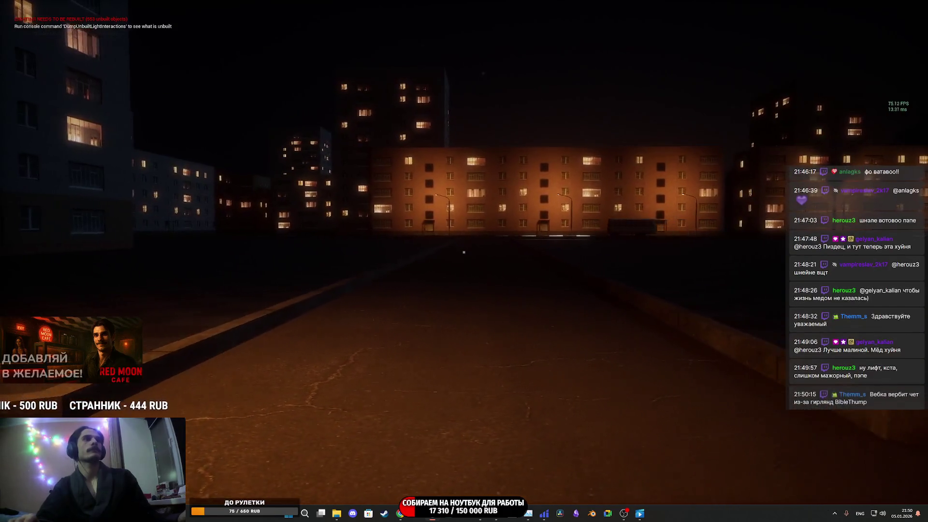
{"action": "key", "text": "w"}
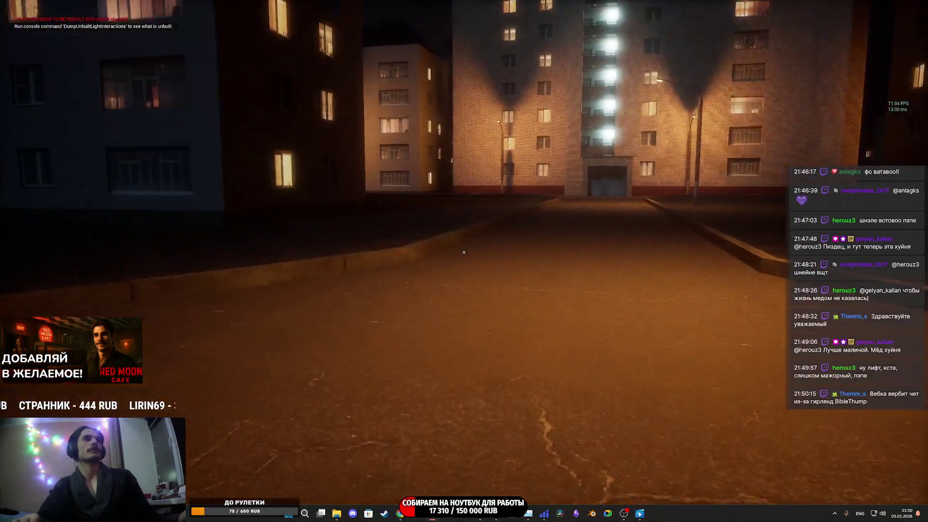
{"action": "key", "text": "w"}
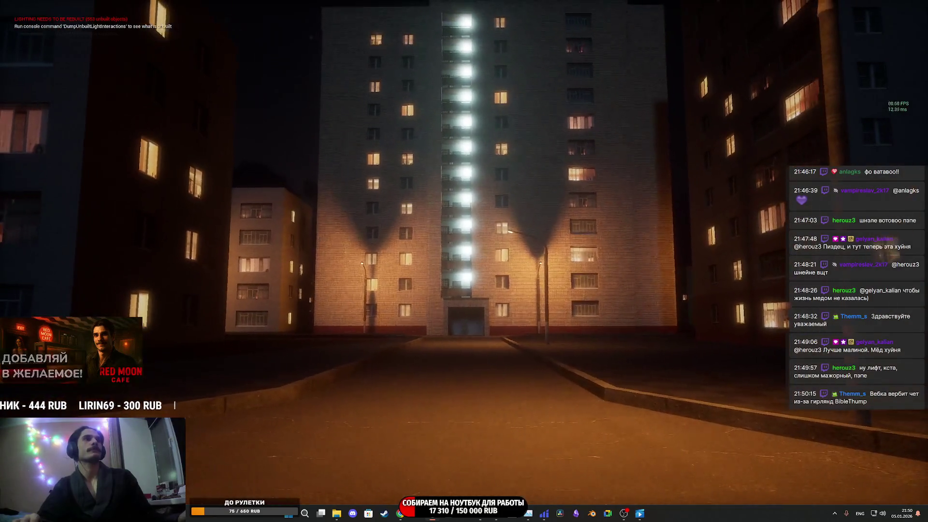
{"action": "key", "text": "w"}
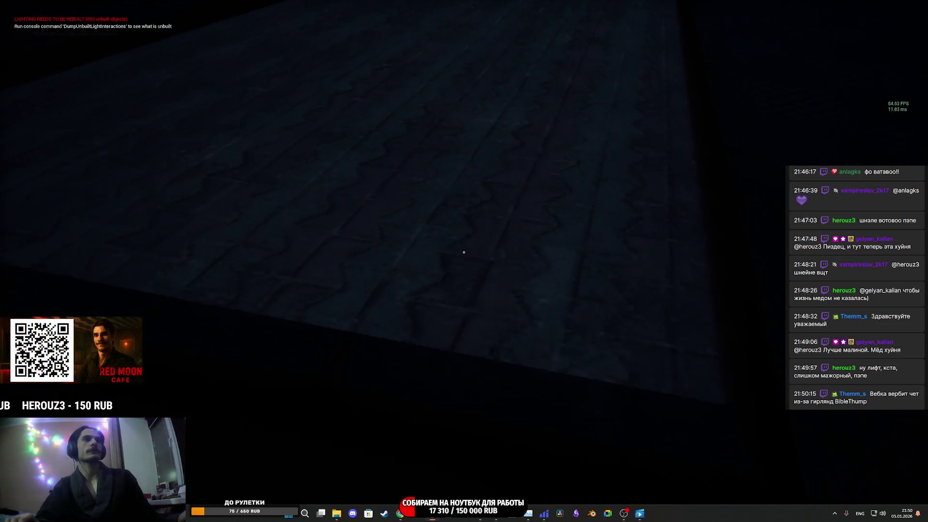
Toggle Unlit view on and off, end the playtest, and select sidewalk tile Road33.
{"action": "key", "text": "F2"}
{"action": "key", "text": "F3"}
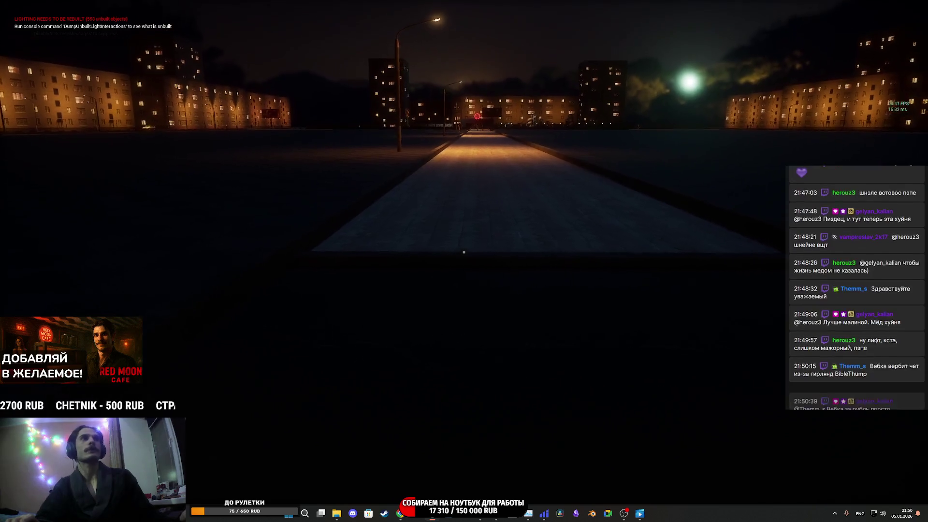
{"action": "key", "text": "Escape"}
{"action": "key", "text": "F11"}
{"action": "left_click", "coordinate": [698, 317]}
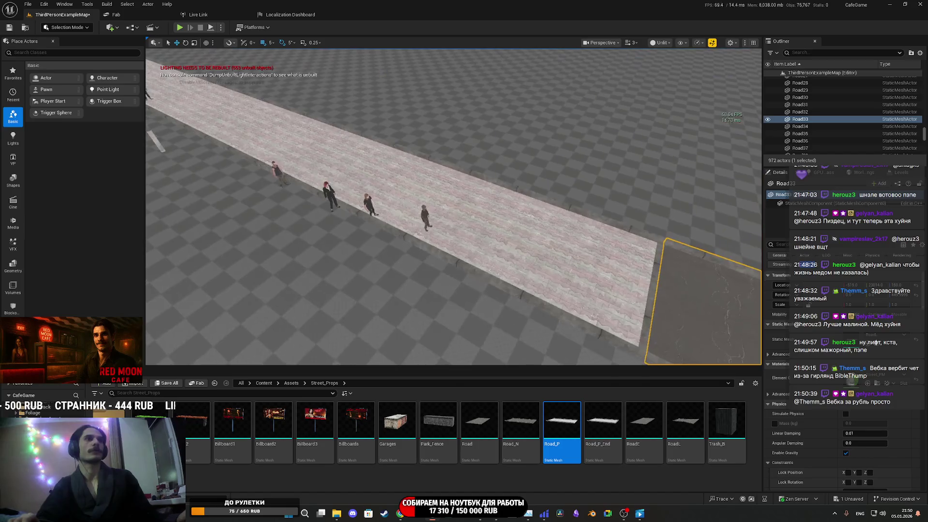
Select the 17 sidewalk tiles along the street, ending with Road47.
{"action": "left_click", "coordinate": [522, 221]}
{"action": "left_click", "coordinate": [576, 239], "text": "ctrl"}
{"action": "left_click", "coordinate": [514, 182], "text": "ctrl"}
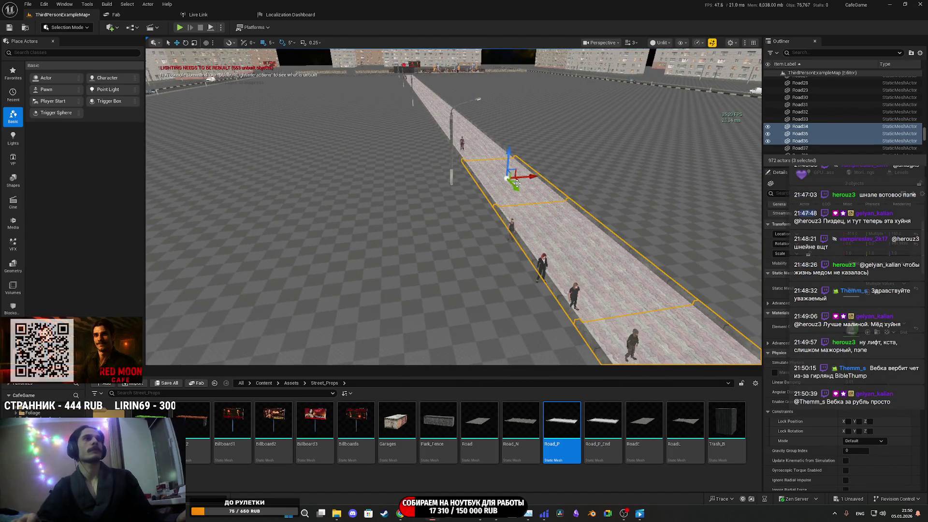
{"action": "left_click", "coordinate": [487, 155], "text": "ctrl"}
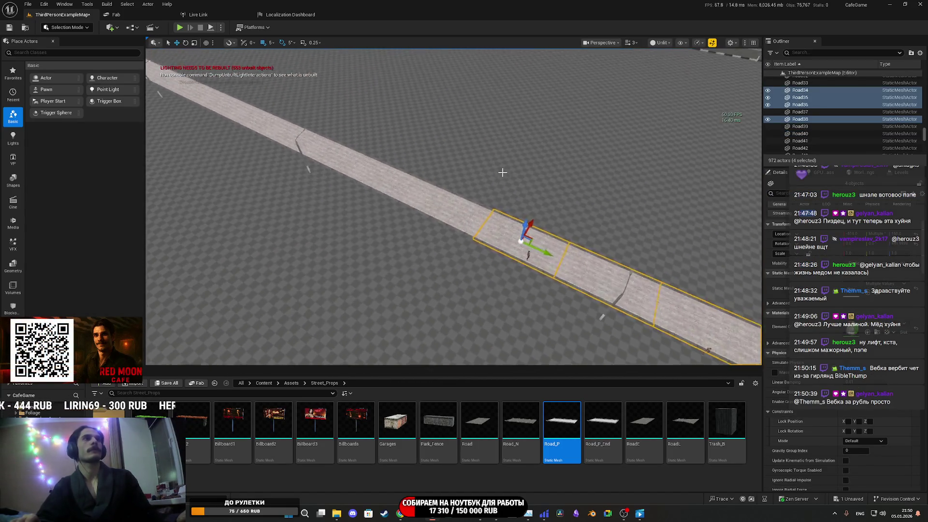
{"action": "left_click", "coordinate": [406, 198], "text": "ctrl"}
{"action": "left_click", "coordinate": [401, 193], "text": "ctrl"}
{"action": "left_click", "coordinate": [425, 209], "text": "ctrl"}
{"action": "left_click", "coordinate": [394, 184], "text": "ctrl"}
{"action": "left_click", "coordinate": [365, 168], "text": "ctrl"}
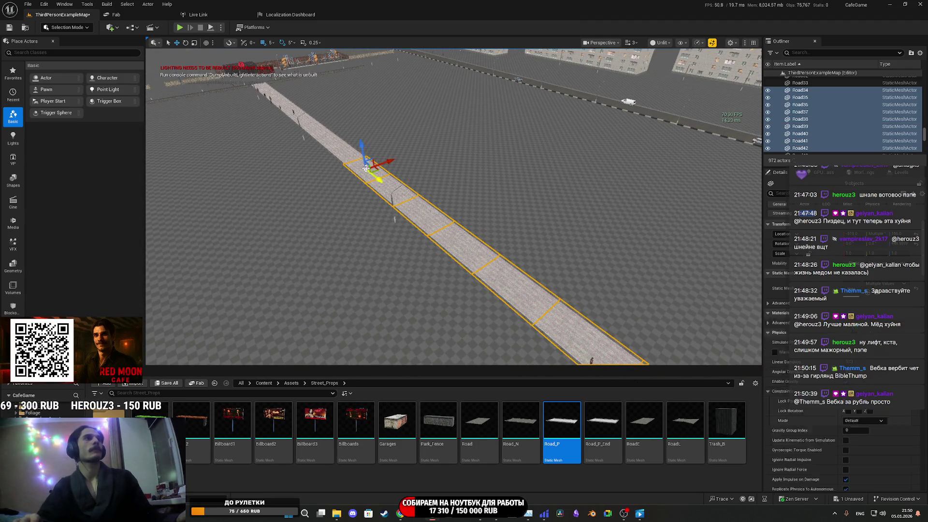
{"action": "left_click", "coordinate": [347, 152], "text": "ctrl"}
{"action": "left_click", "coordinate": [331, 140], "text": "ctrl"}
{"action": "left_click", "coordinate": [314, 127], "text": "ctrl"}
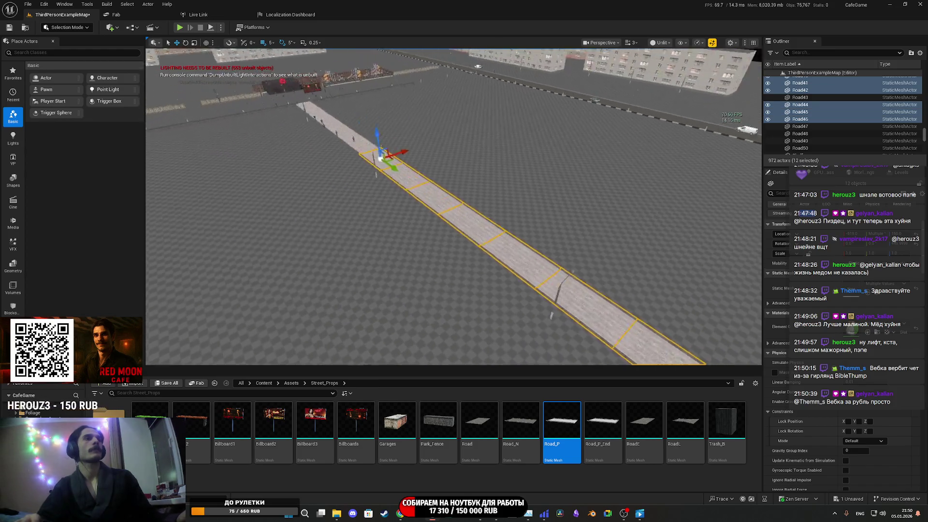
{"action": "left_click", "coordinate": [423, 193], "text": "ctrl"}
{"action": "left_click", "coordinate": [394, 171], "text": "ctrl"}
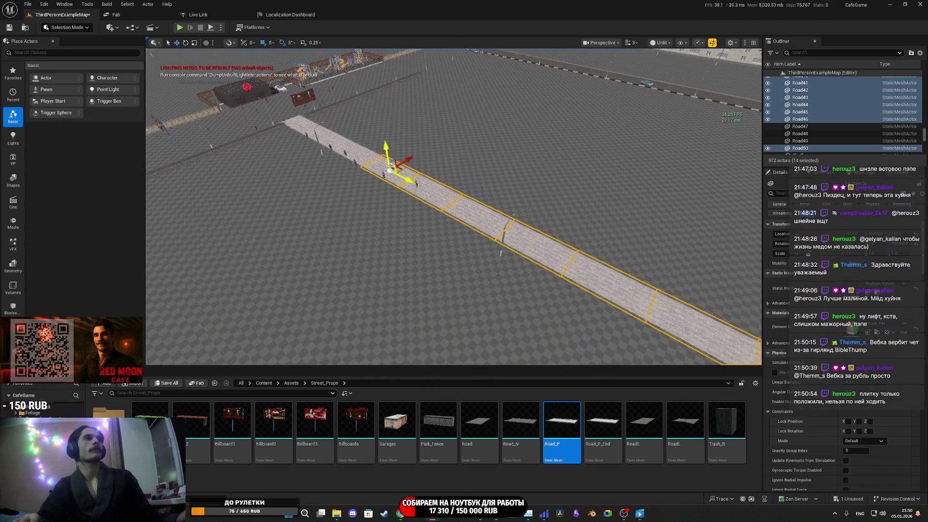
{"action": "left_click", "coordinate": [360, 154], "text": "ctrl"}
{"action": "left_click", "coordinate": [322, 136], "text": "ctrl"}
{"action": "left_click", "coordinate": [305, 127], "text": "ctrl"}
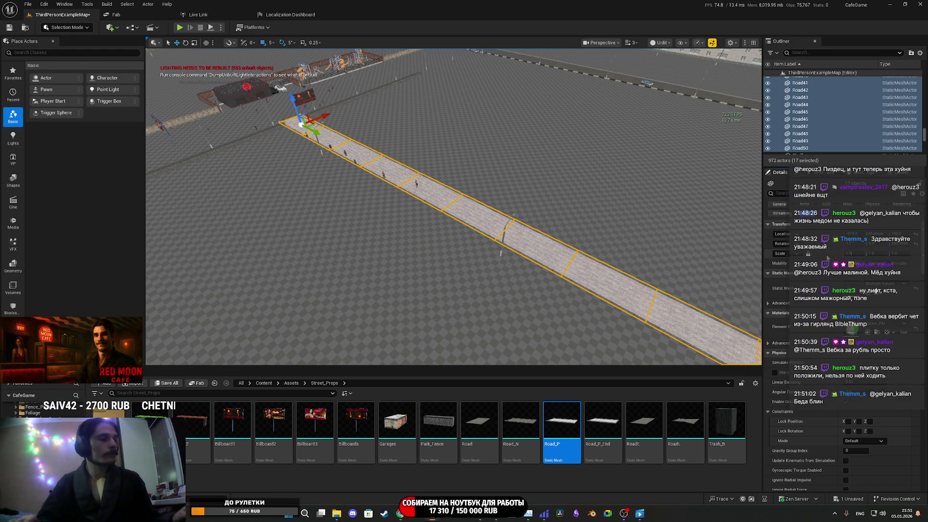
Set the selected tiles' scale to 0.5.
{"action": "left_click", "coordinate": [849, 254]}
{"action": "type", "text": "0.5"}
{"action": "key", "text": "Return"}
{"action": "mouse_move", "coordinate": [688, 276]}
{"action": "left_mouse_down"}
{"action": "mouse_move", "coordinate": [684, 218]}
{"action": "mouse_move", "coordinate": [579, 286]}
{"action": "mouse_move", "coordinate": [570, 283]}
{"action": "left_mouse_up"}
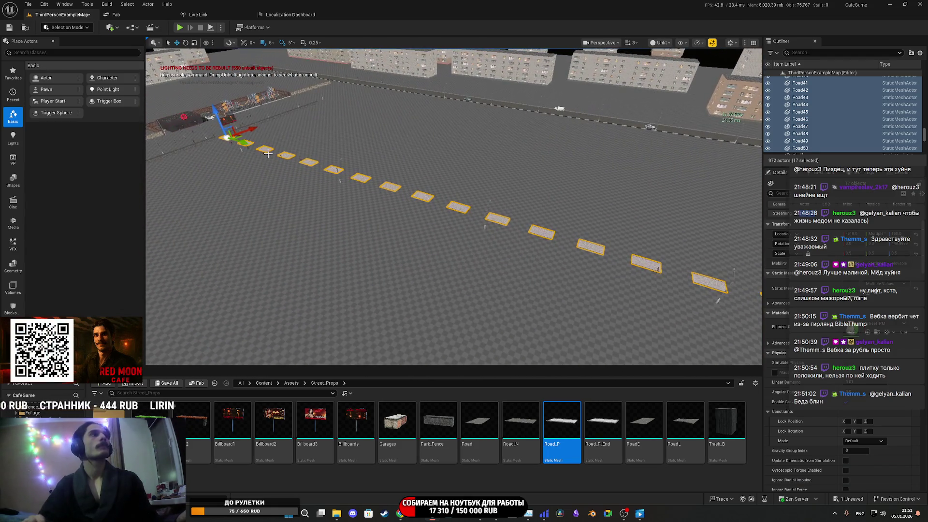
Delete the first five shrunken tiles at the near end of the row.
{"action": "left_click_drag", "start_coordinate": [255, 143], "coordinate": [321, 153]}
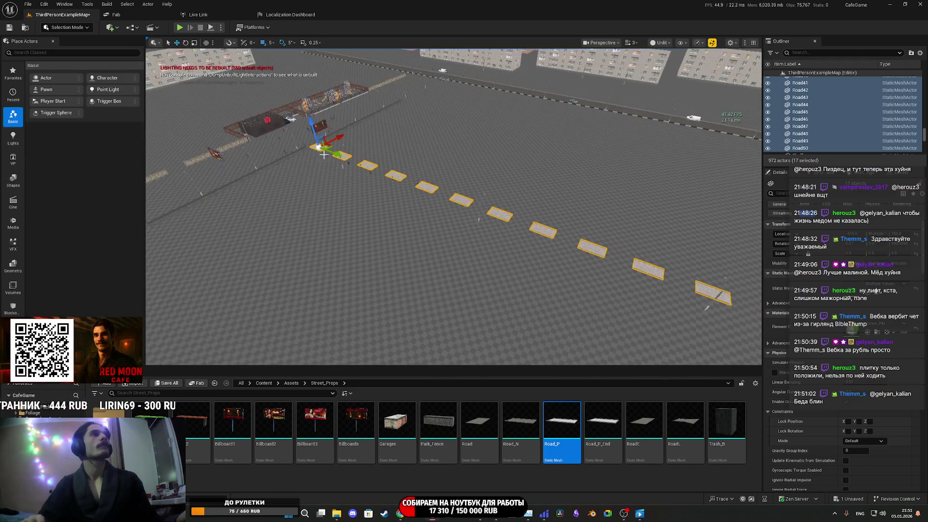
{"action": "left_click", "coordinate": [338, 154]}
{"action": "key", "text": "Delete"}
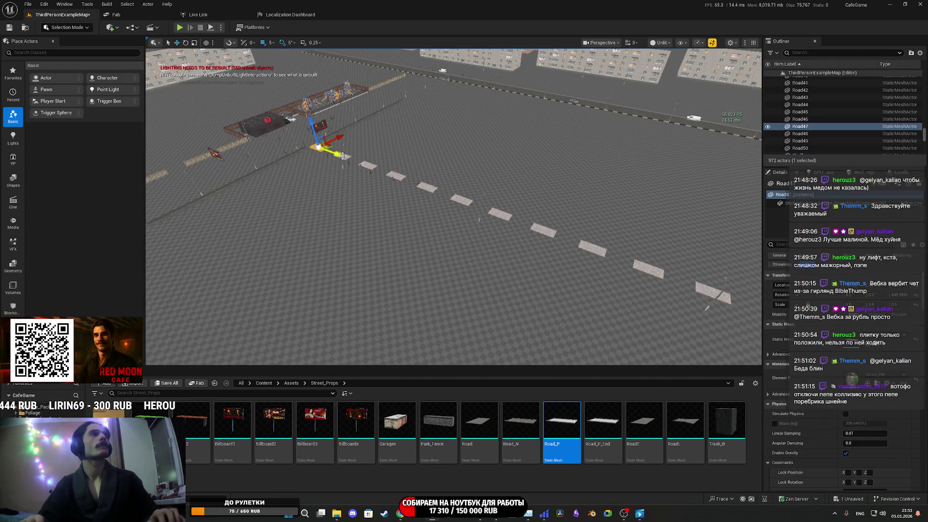
{"action": "left_click", "coordinate": [344, 154]}
{"action": "key", "text": "Delete"}
{"action": "left_click", "coordinate": [369, 166]}
{"action": "key", "text": "Delete"}
{"action": "left_click", "coordinate": [395, 175]}
{"action": "key", "text": "Delete"}
{"action": "left_click", "coordinate": [426, 188]}
{"action": "key", "text": "Delete"}
Delete five more shrunken tiles through Road40, leaving 962 actors.
{"action": "left_click", "coordinate": [462, 201]}
{"action": "key", "text": "Delete"}
{"action": "left_click", "coordinate": [500, 214]}
{"action": "key", "text": "Delete"}
{"action": "left_click", "coordinate": [543, 230]}
{"action": "key", "text": "Delete"}
{"action": "left_click", "coordinate": [592, 248]}
{"action": "key", "text": "Delete"}
{"action": "left_click", "coordinate": [648, 268]}
{"action": "key", "text": "Delete"}
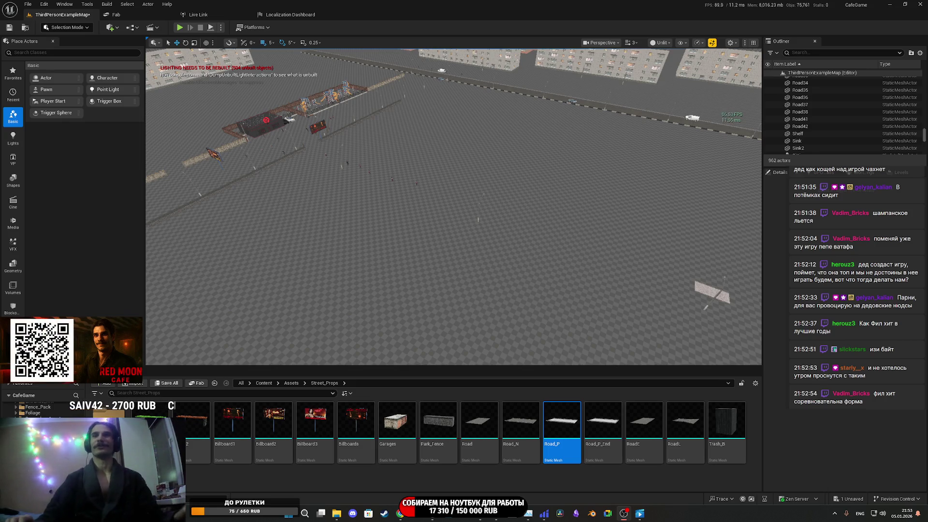
Slide Road41 up against its neighbouring tile and focus the view on it.
{"action": "key", "text": "w"}
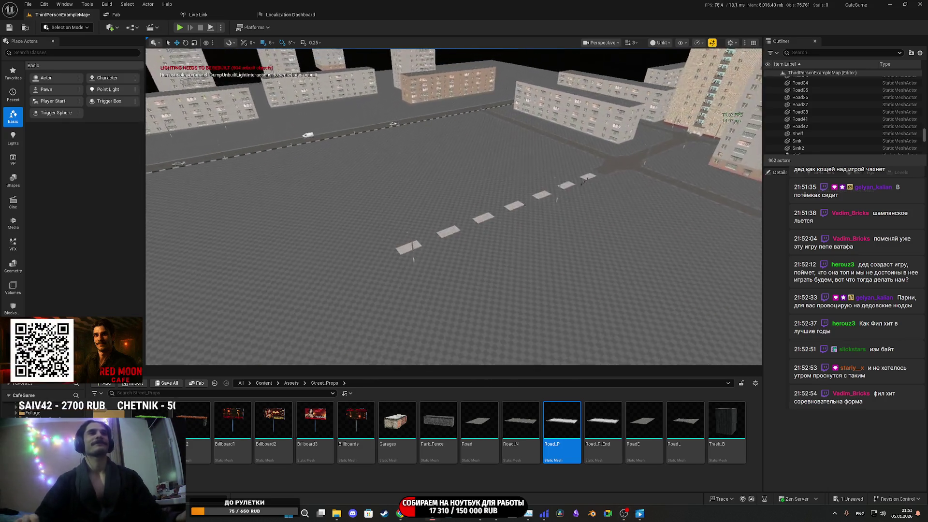
{"action": "left_click", "coordinate": [492, 226]}
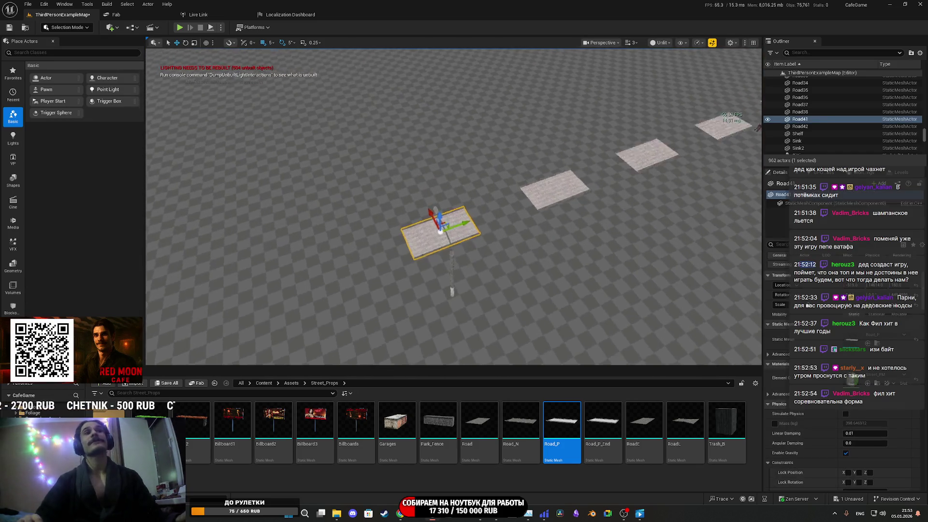
{"action": "mouse_move", "coordinate": [492, 226]}
{"action": "left_mouse_down"}
{"action": "mouse_move", "coordinate": [599, 127]}
{"action": "mouse_move", "coordinate": [606, 136]}
{"action": "left_mouse_up"}
{"action": "key", "text": "f"}
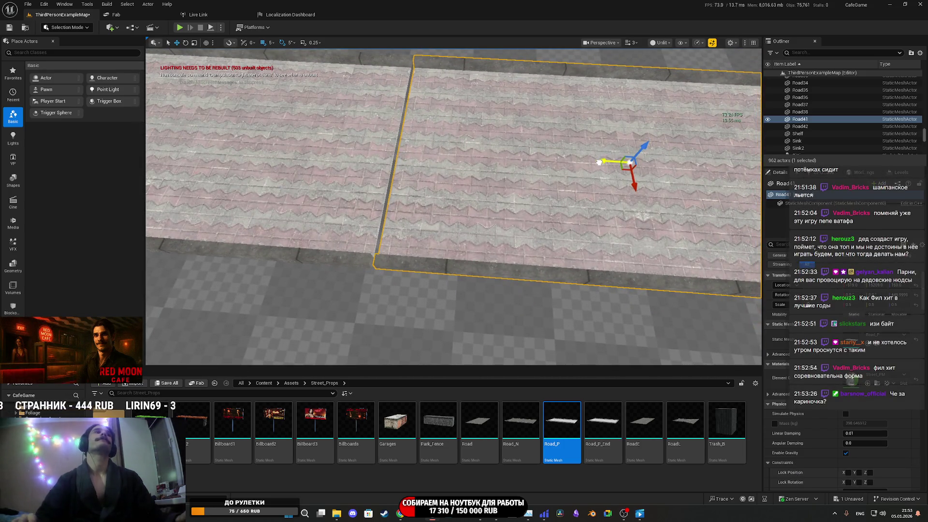
{"action": "scroll", "coordinate": [603, 161], "scroll_direction": "up", "scroll_amount": 5}
{"action": "scroll", "coordinate": [453, 206], "scroll_direction": "up", "scroll_amount": 3}
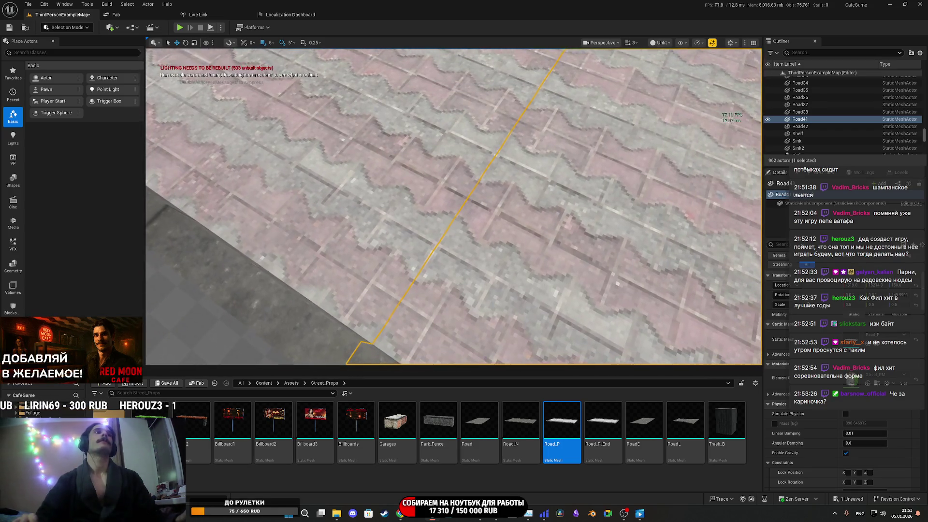
{"action": "scroll", "coordinate": [630, 161], "scroll_direction": "down", "scroll_amount": 10}
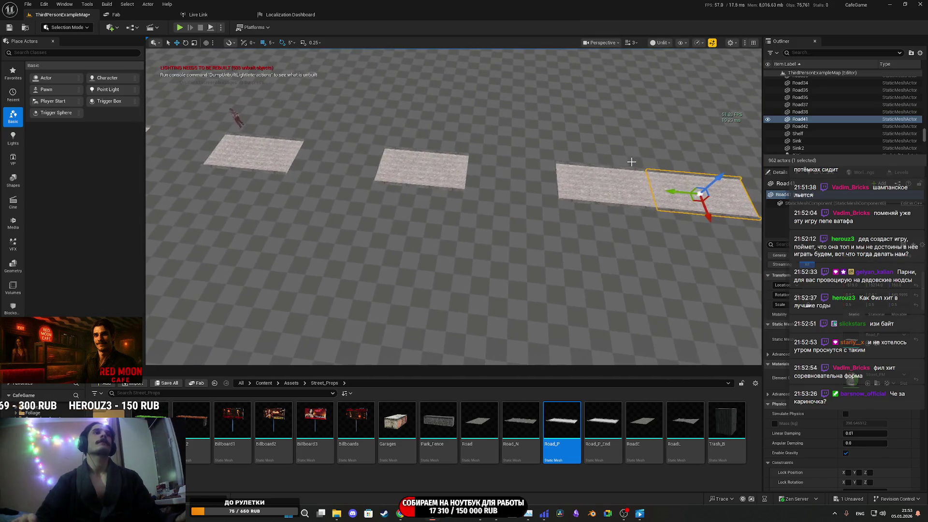
{"action": "scroll", "coordinate": [608, 190], "scroll_direction": "down", "scroll_amount": 5}
{"action": "scroll", "coordinate": [608, 190], "scroll_direction": "up", "scroll_amount": 3}
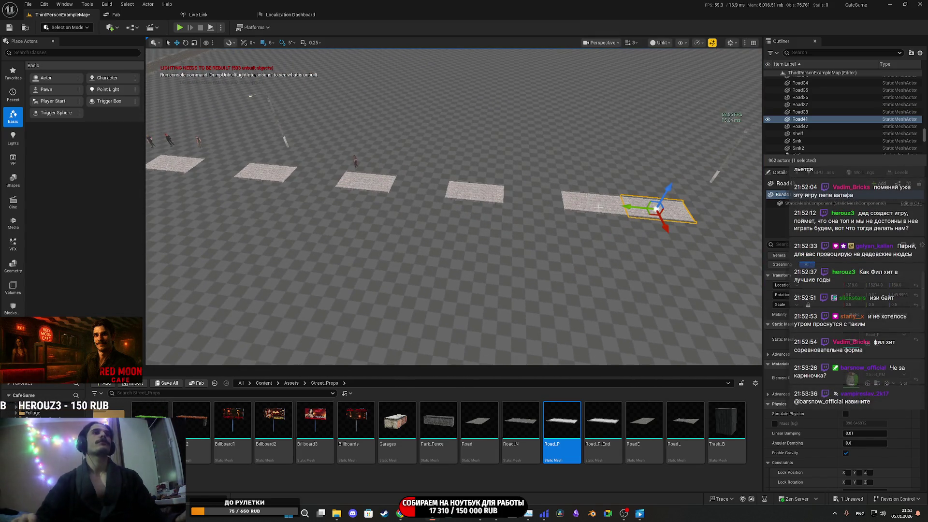
Add tiles Road42 and Road37 to the selection.
{"action": "left_click", "coordinate": [602, 208], "text": "ctrl"}
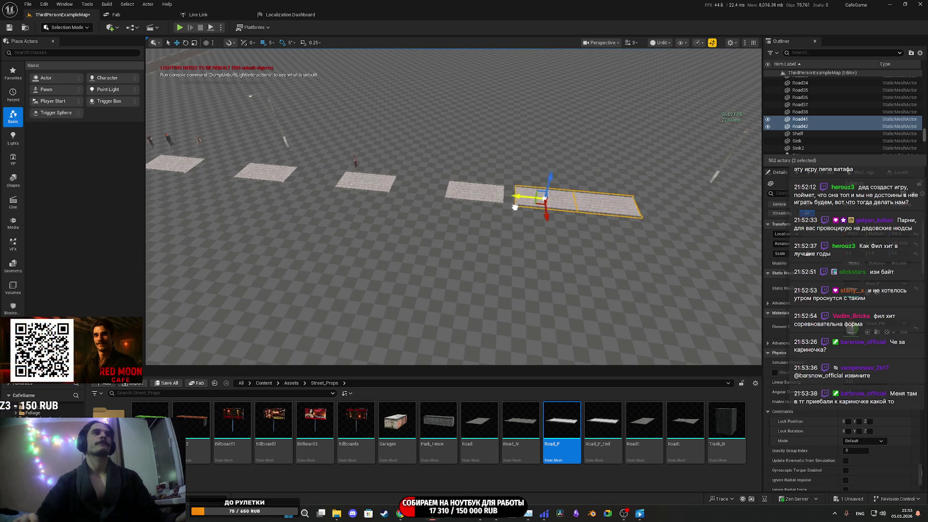
{"action": "scroll", "coordinate": [641, 175], "scroll_direction": "up", "scroll_amount": 8}
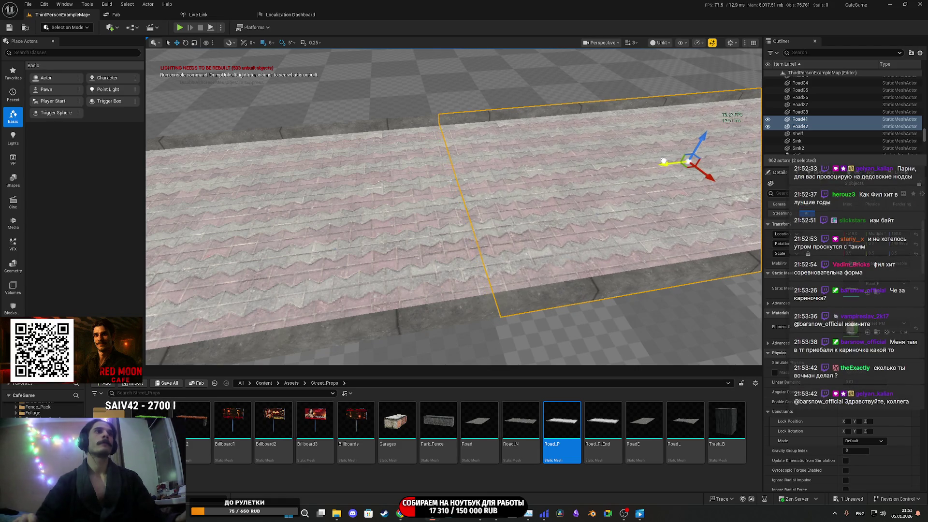
{"action": "scroll", "coordinate": [664, 161], "scroll_direction": "down", "scroll_amount": 6}
{"action": "left_click", "coordinate": [438, 179], "text": "ctrl"}
Fly toward the skyline and billboard, then return over the selected tiles.
{"action": "key", "text": "Left"}
{"action": "key", "text": "Up"}
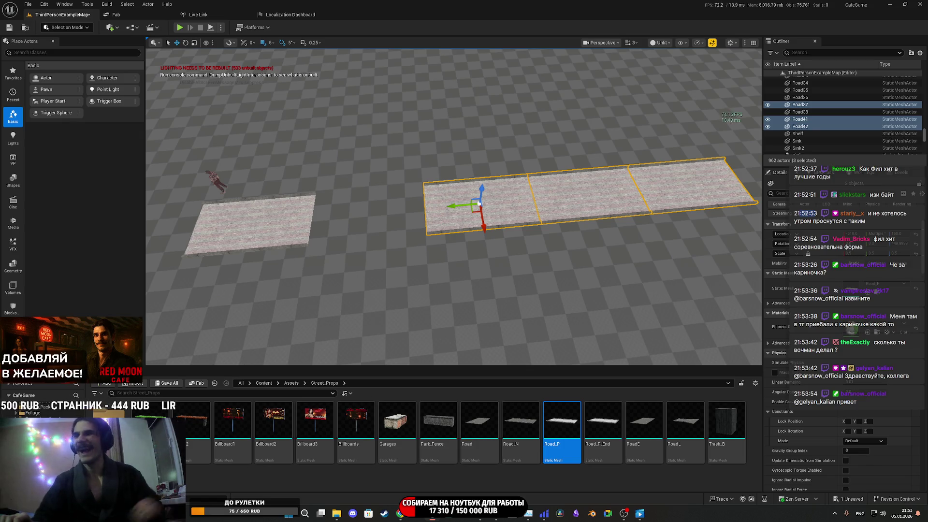
{"action": "mouse_move", "coordinate": [741, 203]}
{"action": "left_mouse_down"}
{"action": "mouse_move", "coordinate": [741, 116]}
{"action": "mouse_move", "coordinate": [722, 39]}
{"action": "left_mouse_up"}
{"action": "key", "text": "w"}
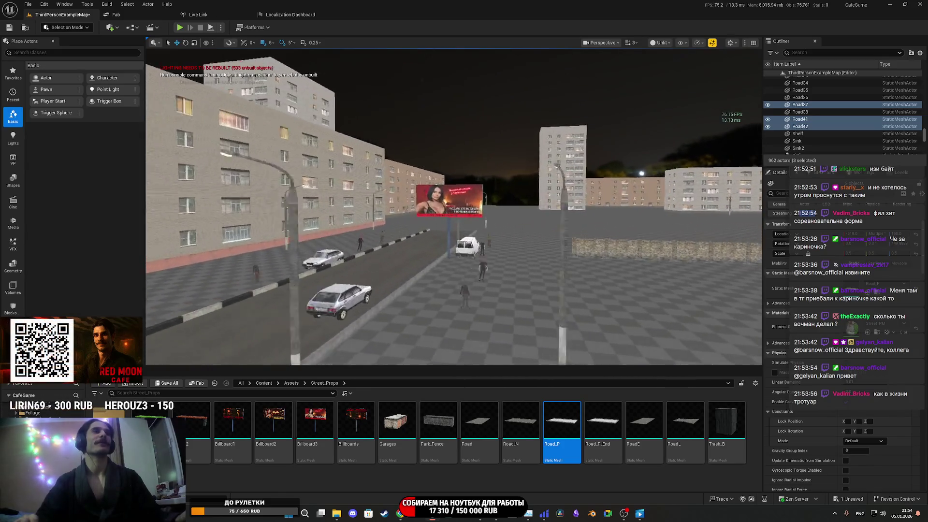
{"action": "key", "text": "w"}
{"action": "mouse_move", "coordinate": [516, 236]}
{"action": "left_mouse_down"}
{"action": "mouse_move", "coordinate": [592, 248]}
{"action": "mouse_move", "coordinate": [597, 261]}
{"action": "mouse_move", "coordinate": [518, 244]}
{"action": "left_mouse_up"}
{"action": "mouse_move", "coordinate": [602, 212]}
{"action": "left_mouse_down"}
{"action": "mouse_move", "coordinate": [594, 217]}
{"action": "mouse_move", "coordinate": [610, 223]}
{"action": "left_mouse_up"}
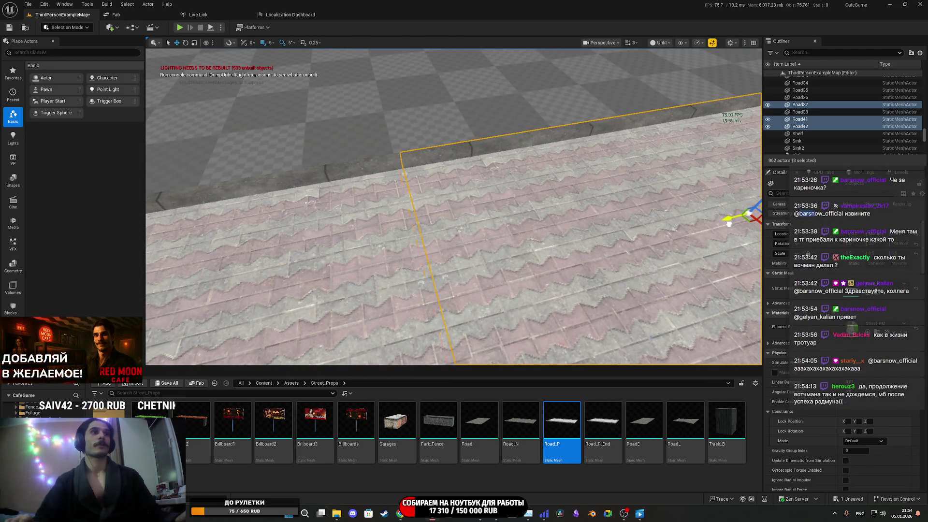